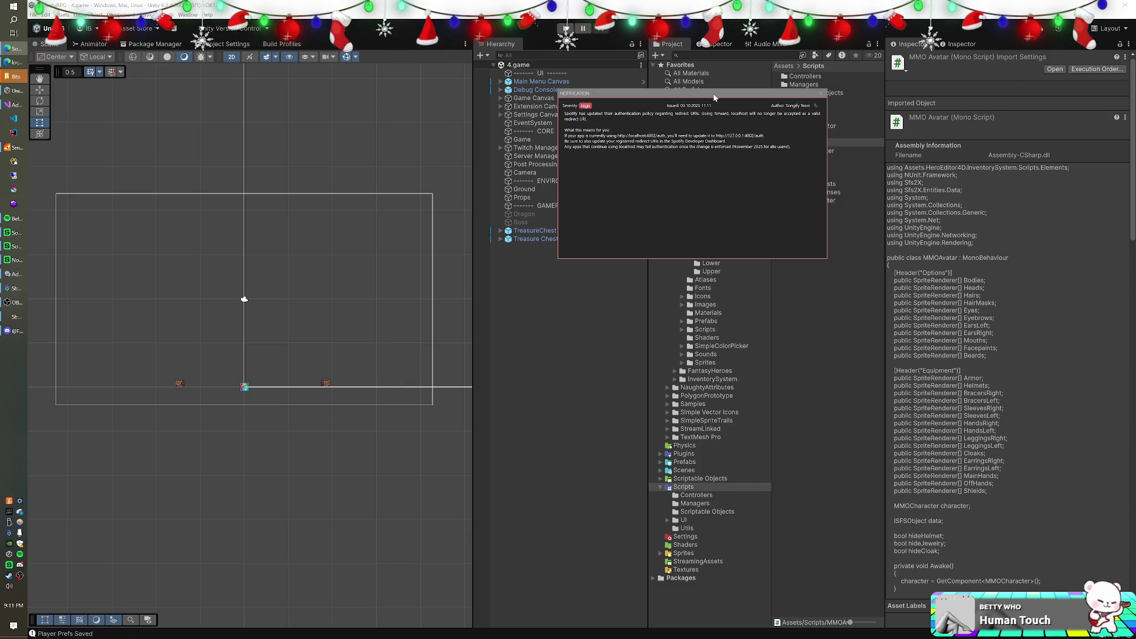
Dismiss the notification and maximize the Asset Store cart window over the editor
left_click(819, 94)
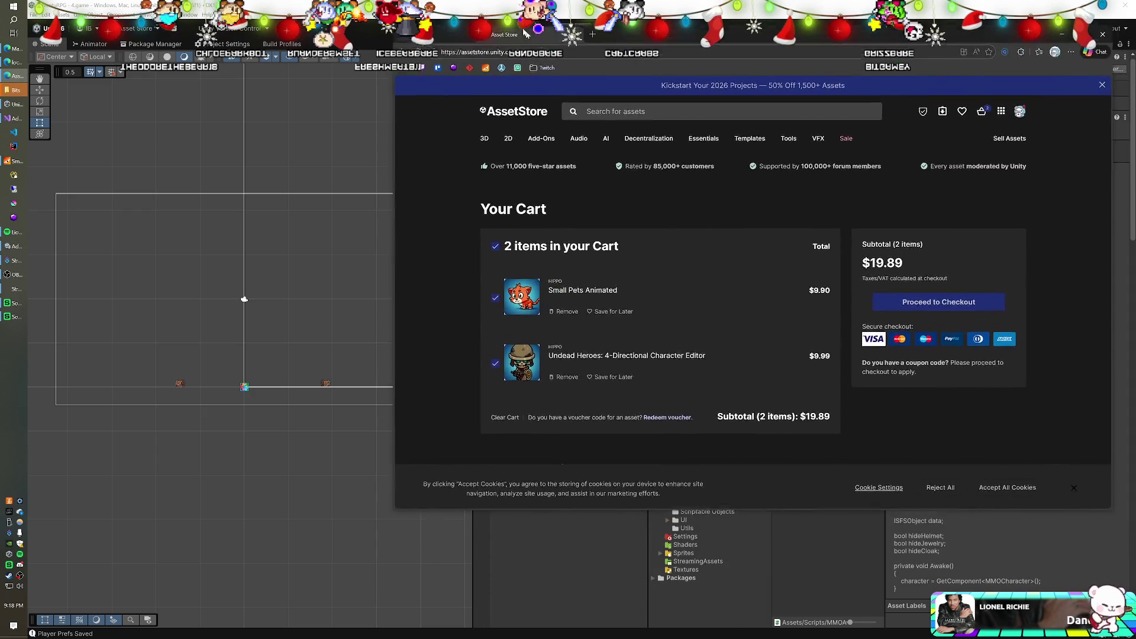
left_click_drag(524, 34, 498, 0)
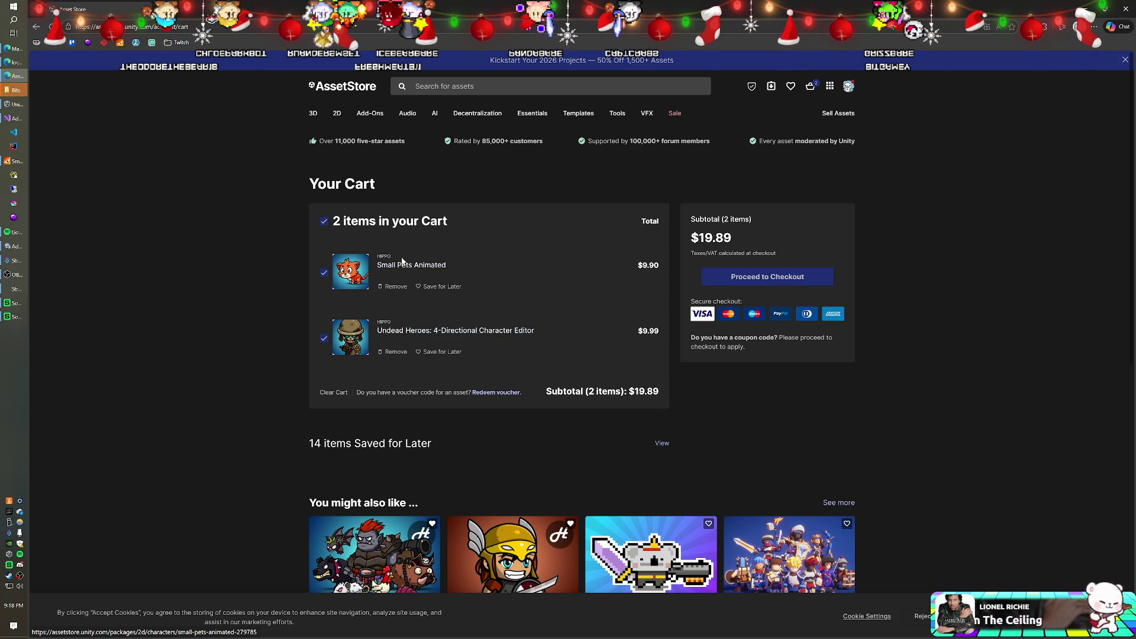
Leave the Asset Store cart and return to the Unity Editor
key("alt+Tab")
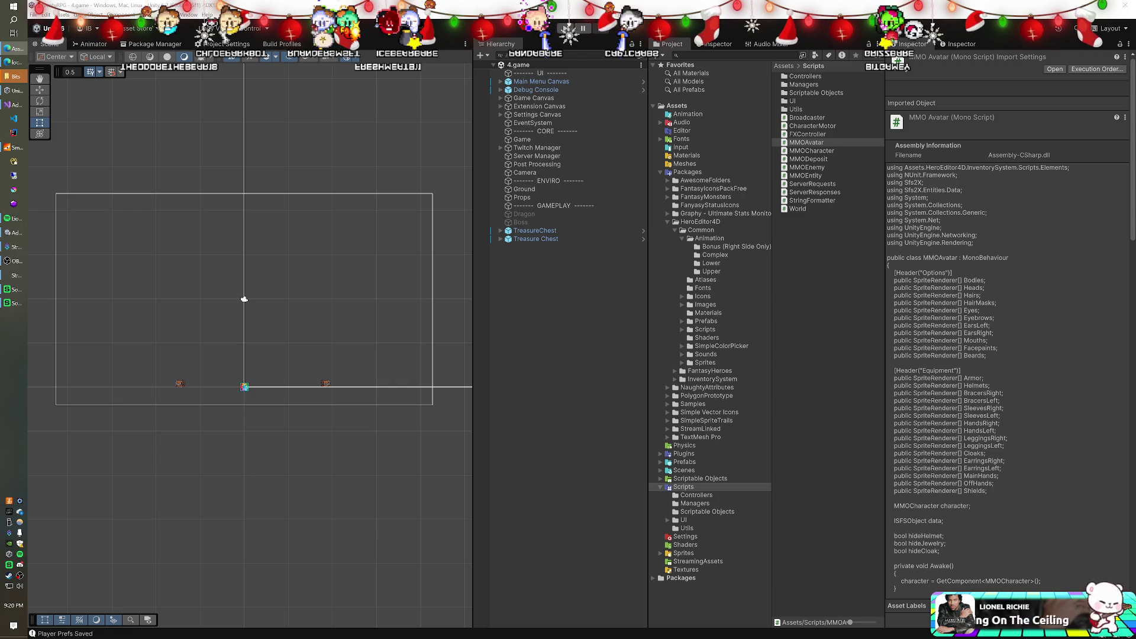
Download Small Pets Animated from Package Manager and open its enlarged import file list
left_click(155, 43)
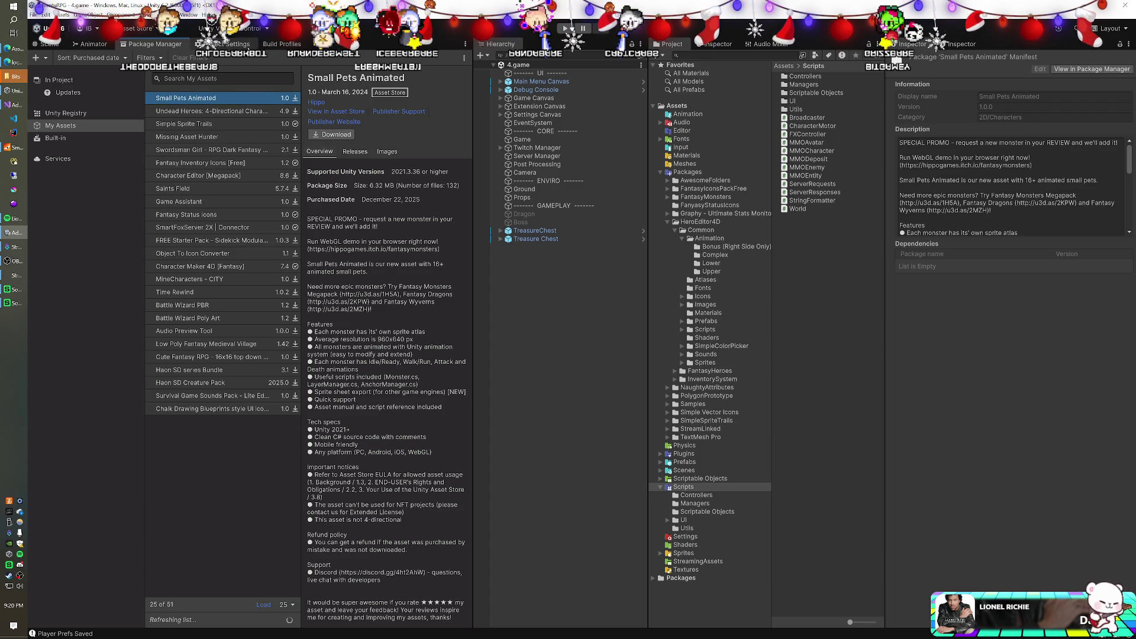
left_click(326, 135)
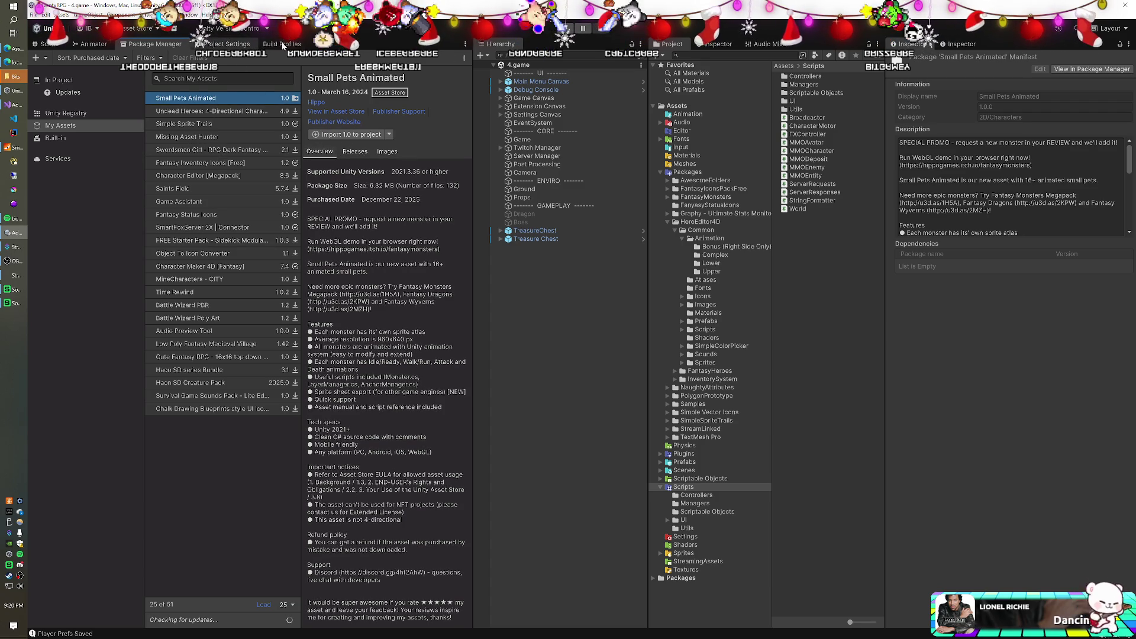
left_click(283, 44)
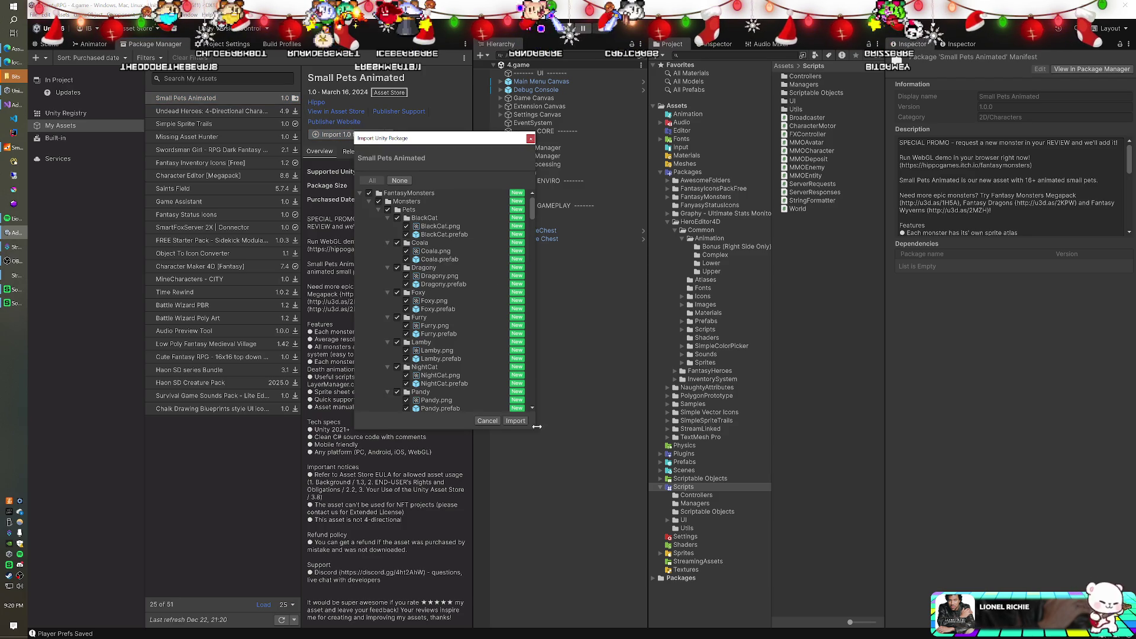
left_click_drag(533, 430, 739, 458)
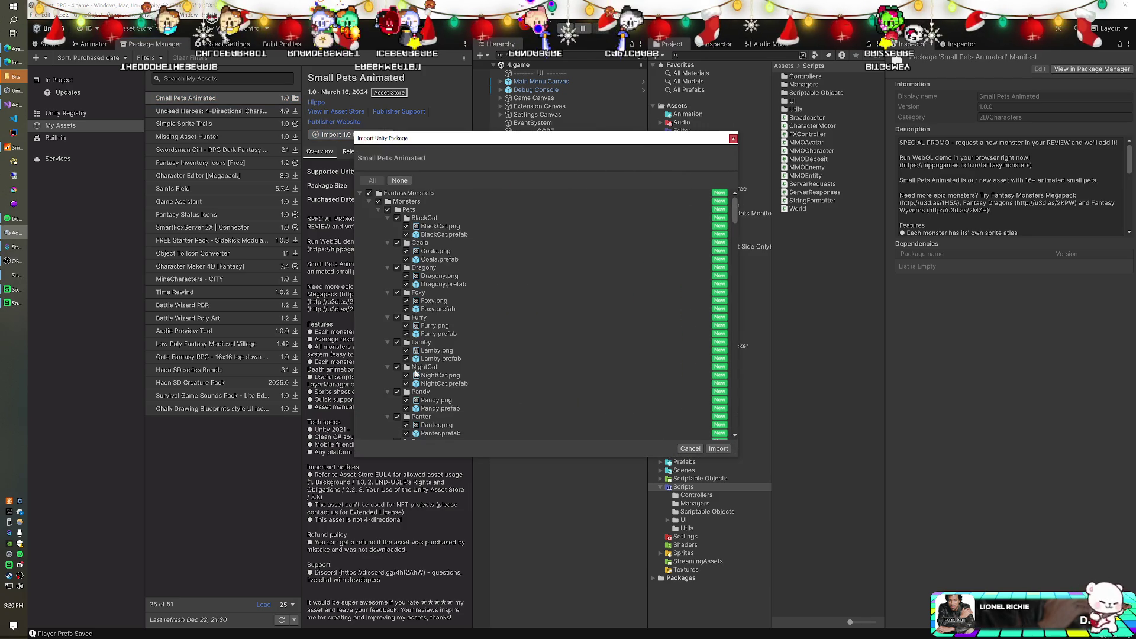
Scroll the Small Pets Animated file tree down to the Backgrounds, EleganceUI, Fonts and Props folders
scroll(436, 254, "down", 15)
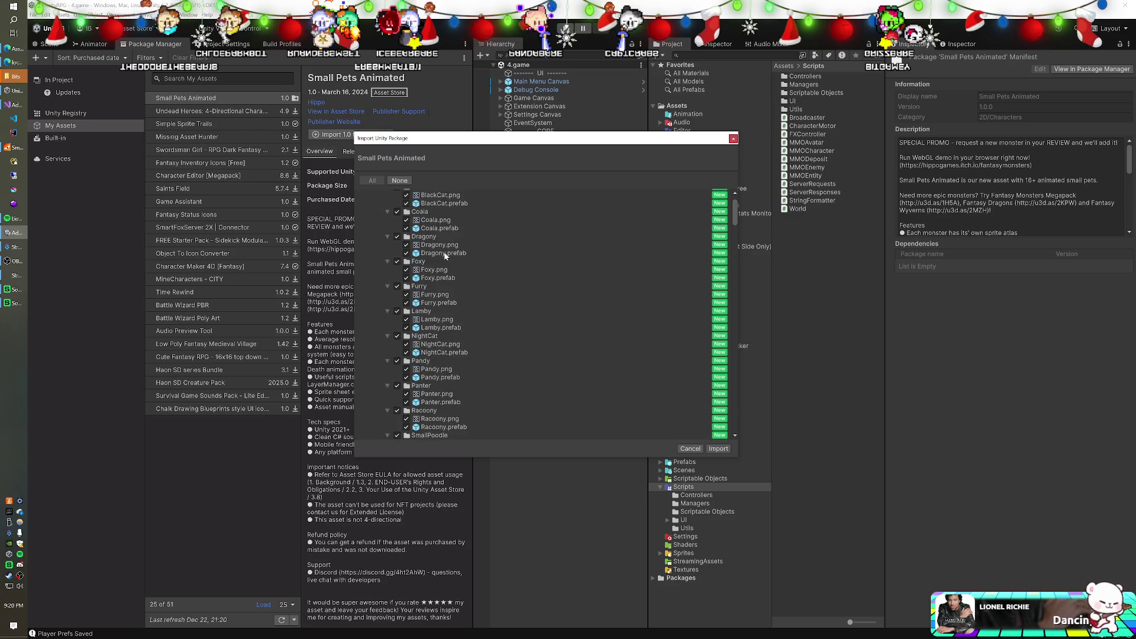
scroll(465, 282, "down", 3)
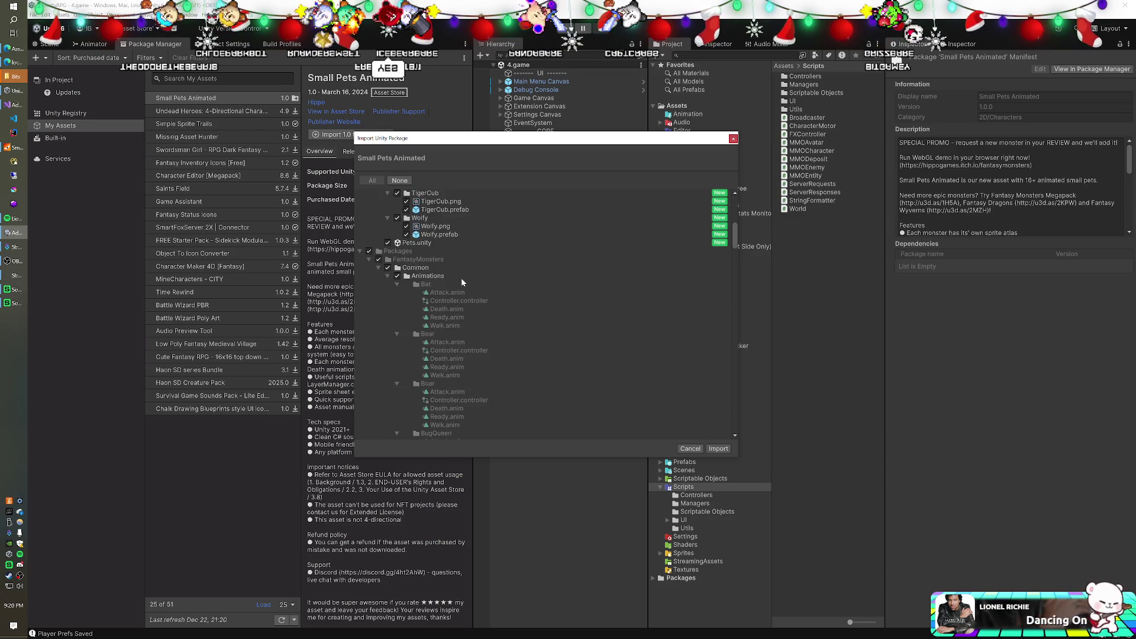
scroll(462, 283, "up", 3)
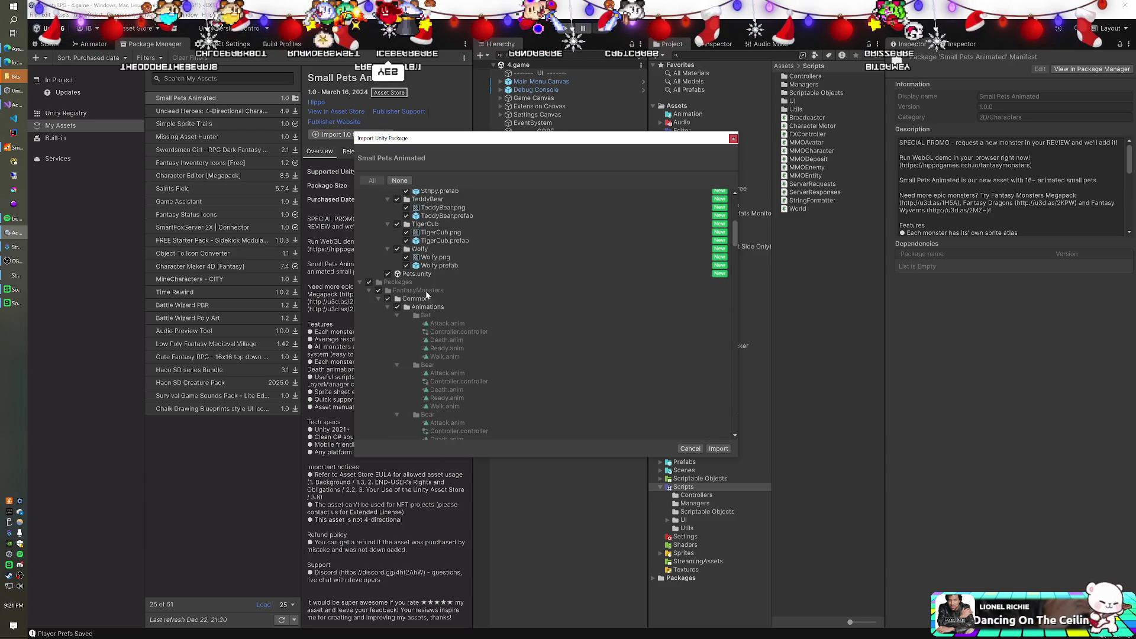
scroll(407, 295, "down", 6)
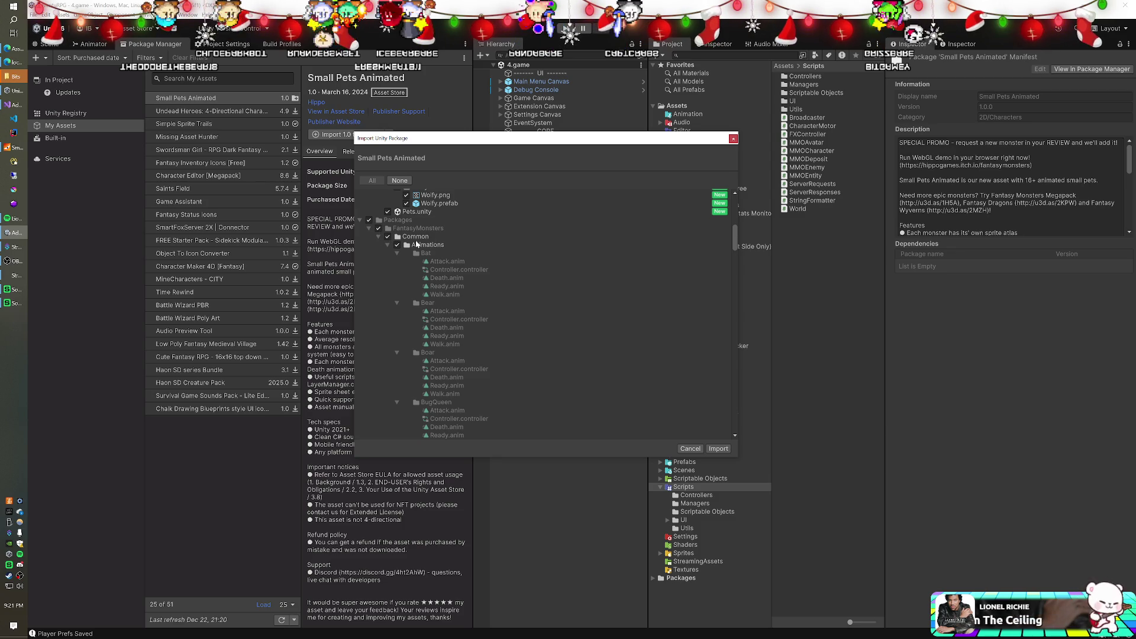
scroll(416, 244, "down", 12)
scroll(418, 246, "down", 12)
scroll(439, 246, "up", 9)
scroll(440, 316, "down", 6)
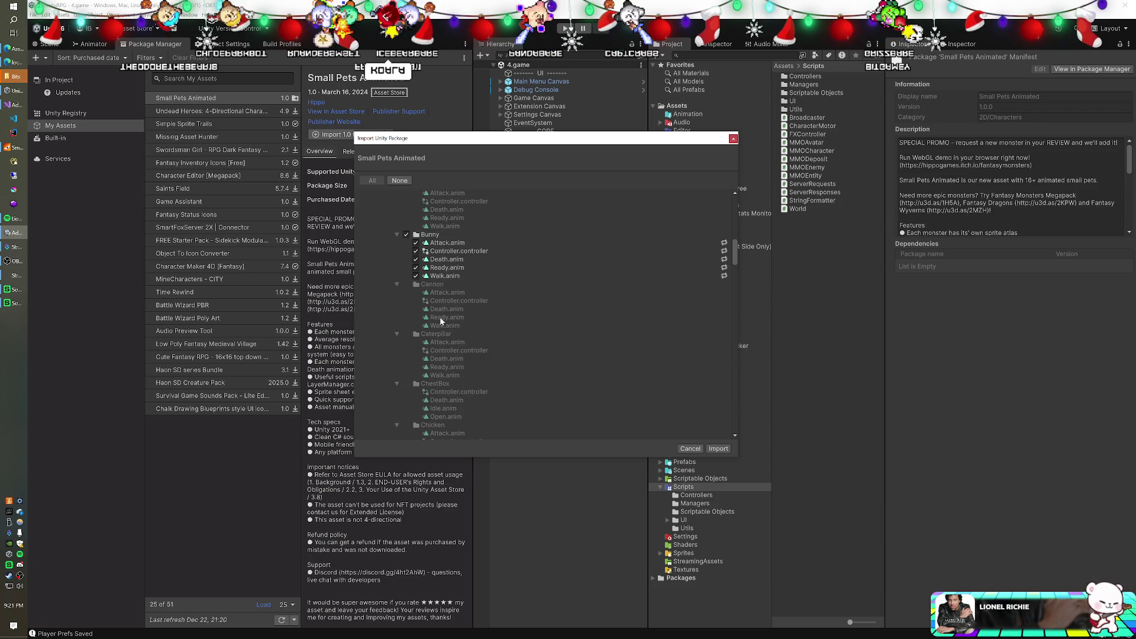
scroll(438, 297, "down", 10)
scroll(438, 290, "down", 15)
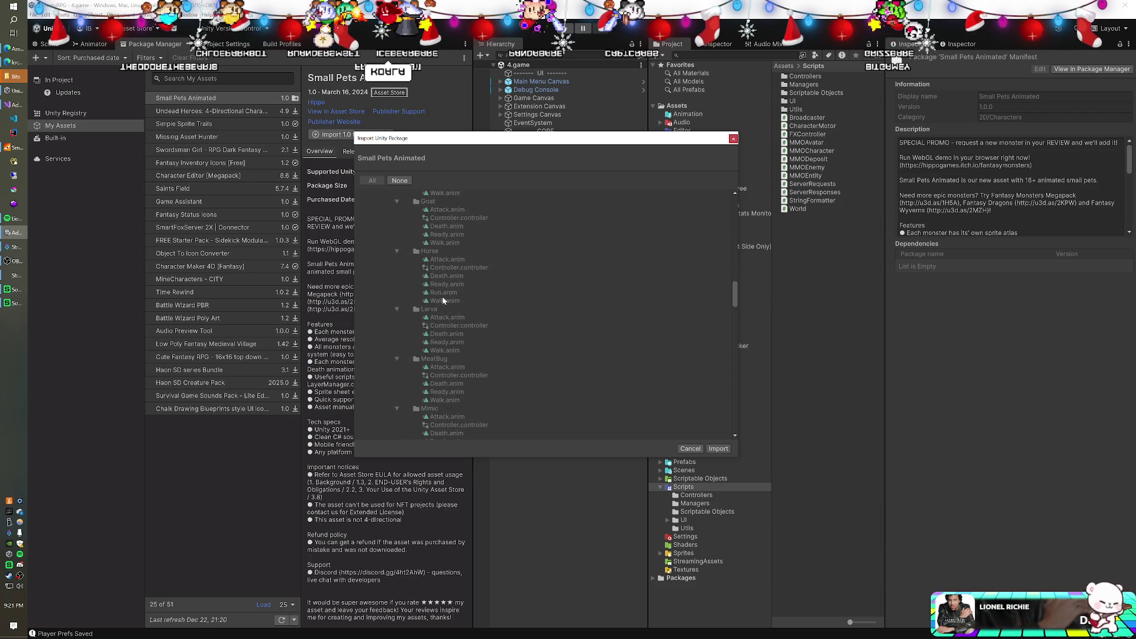
scroll(579, 336, "down", 20)
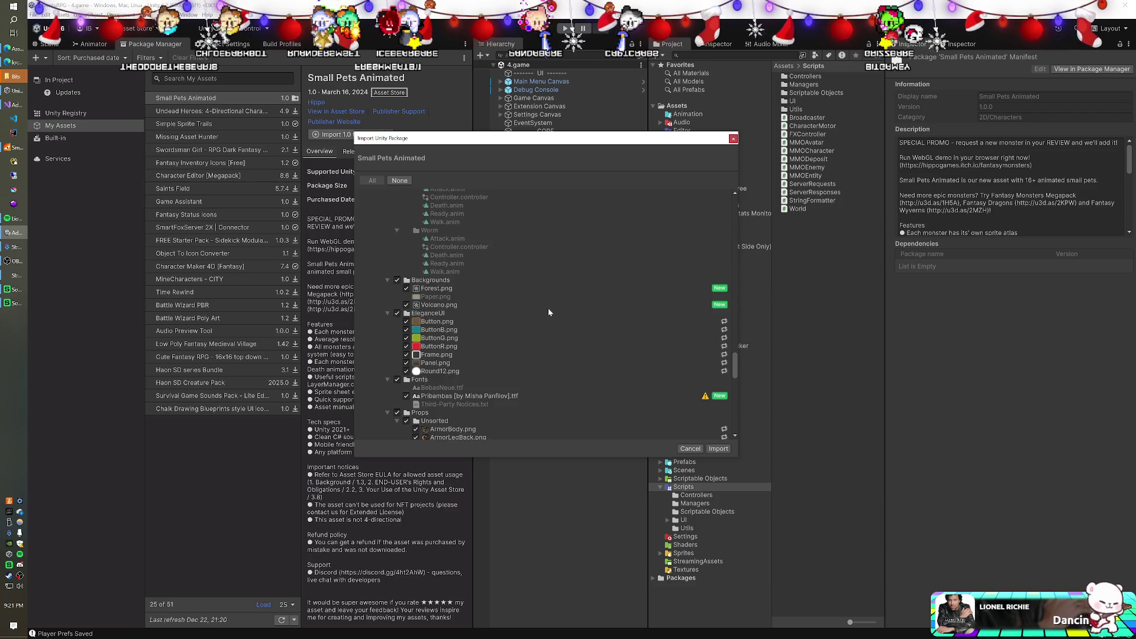
scroll(548, 312, "down", 3)
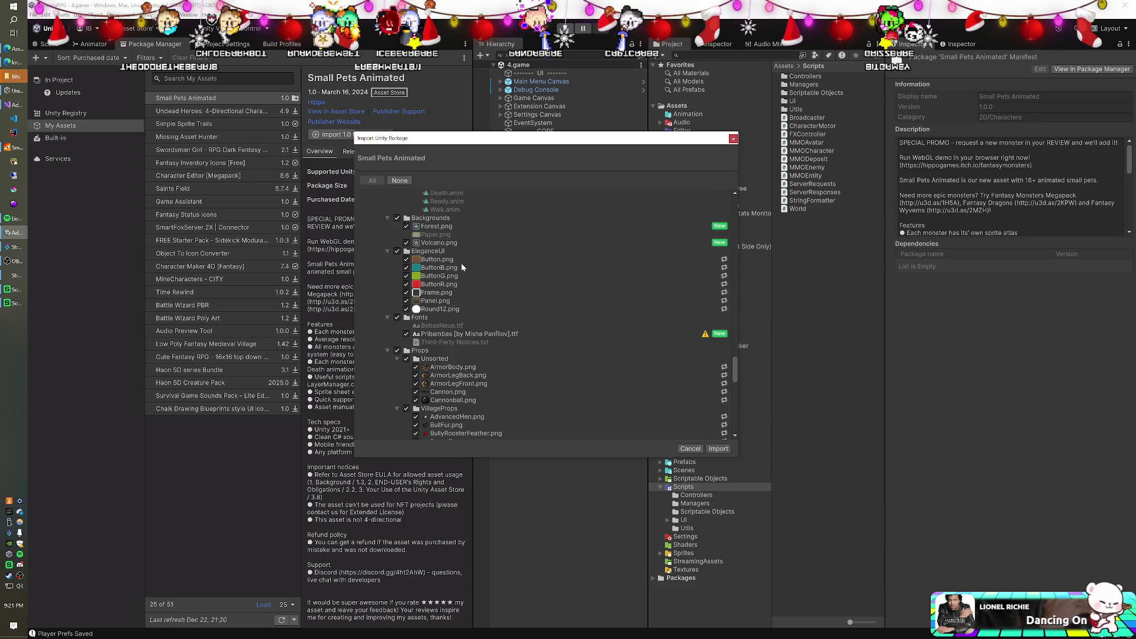
scroll(461, 263, "down", 3)
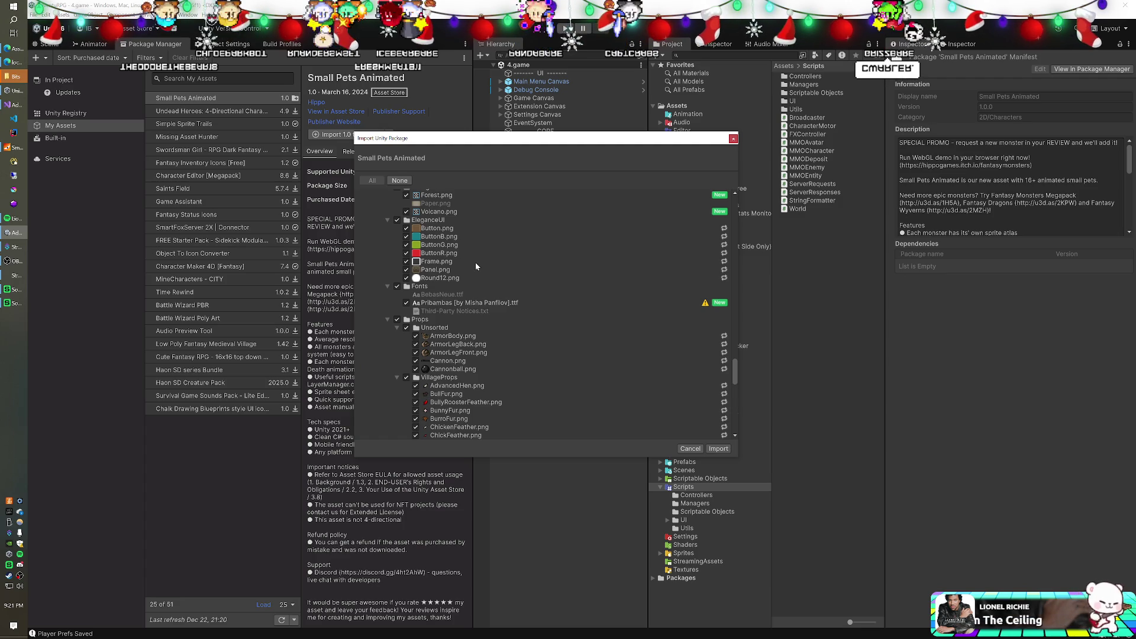
scroll(464, 256, "up", 3)
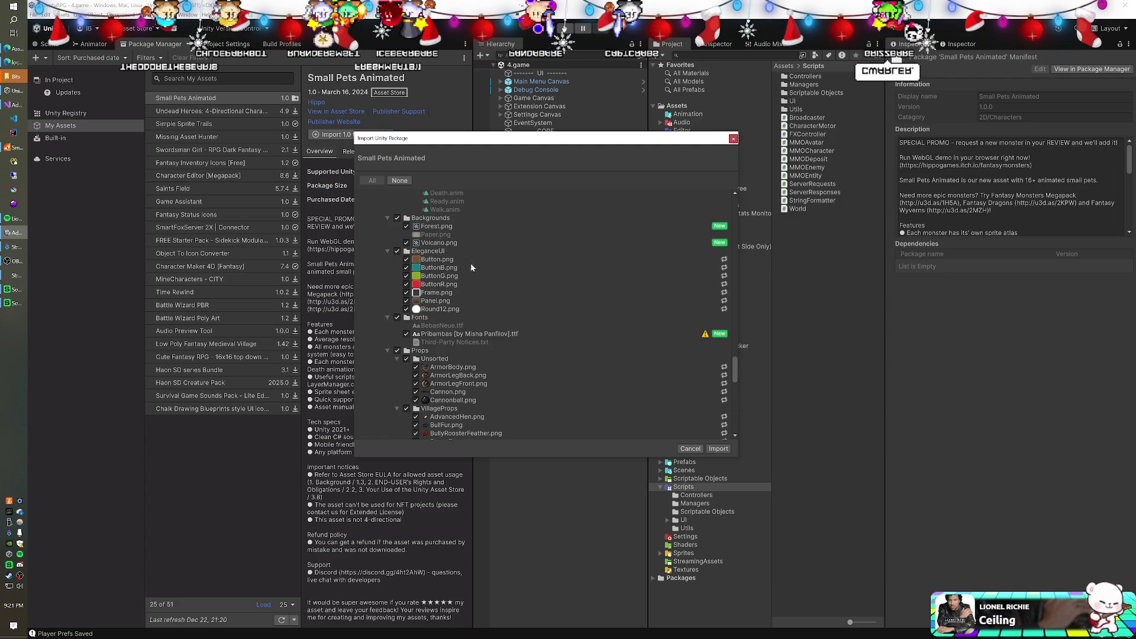
scroll(468, 260, "down", 3)
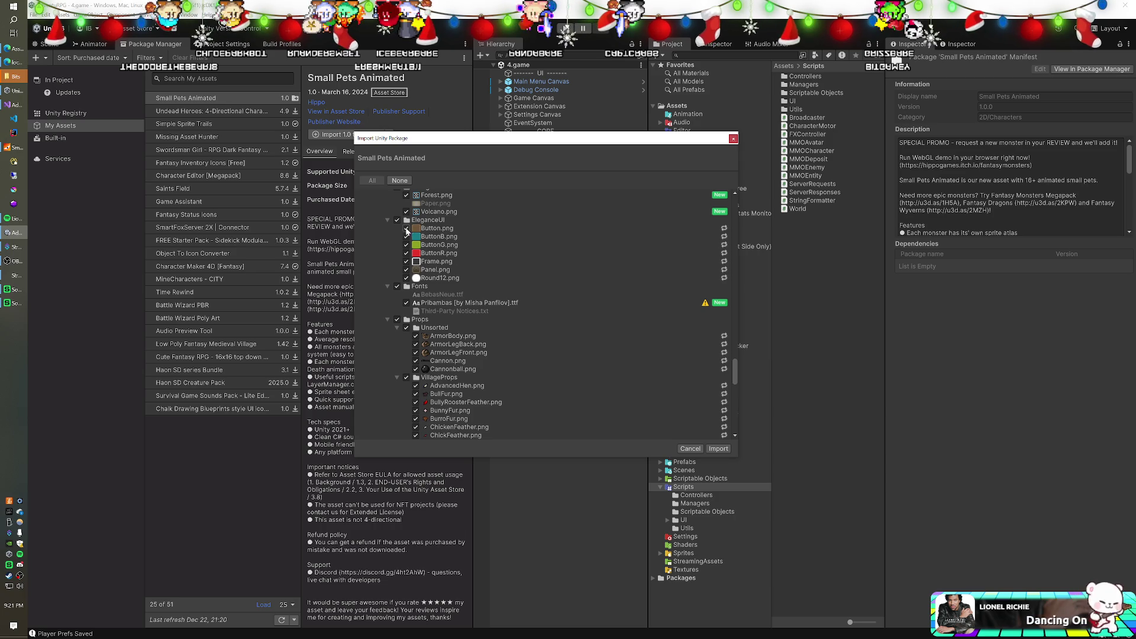
left_click(398, 221)
scroll(443, 261, "up", 2)
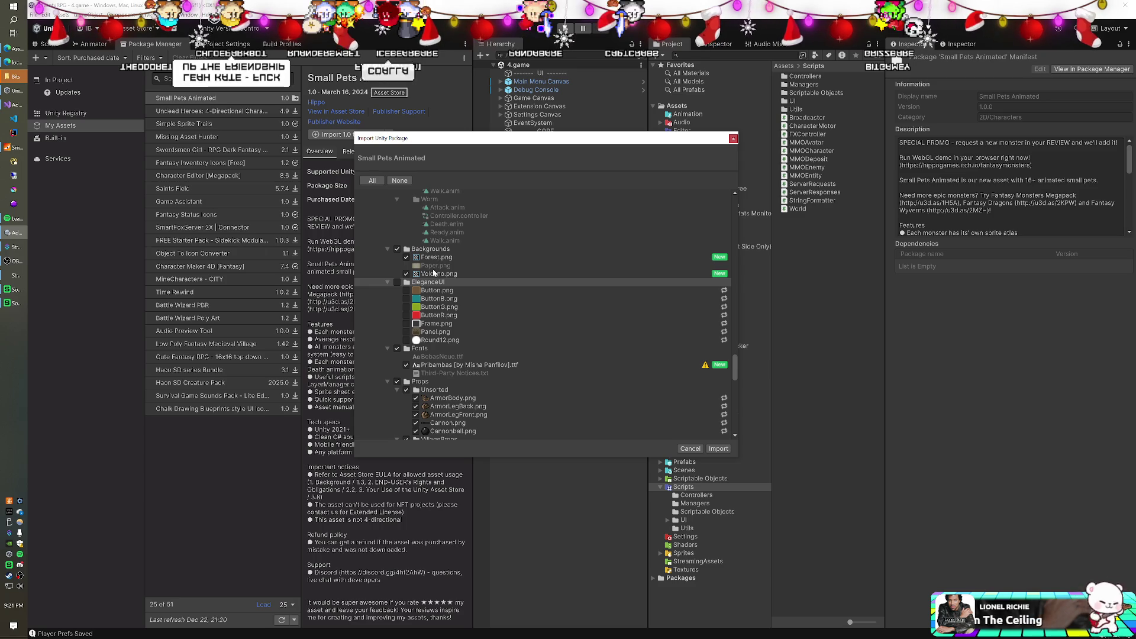
scroll(453, 285, "down", 2)
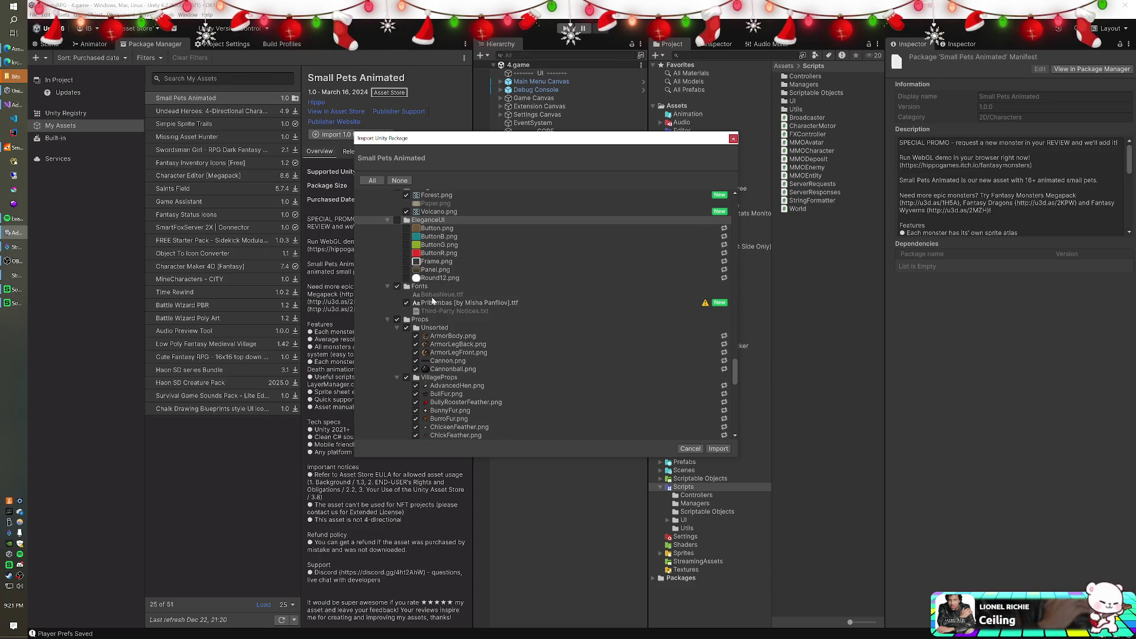
scroll(454, 303, "down", 3)
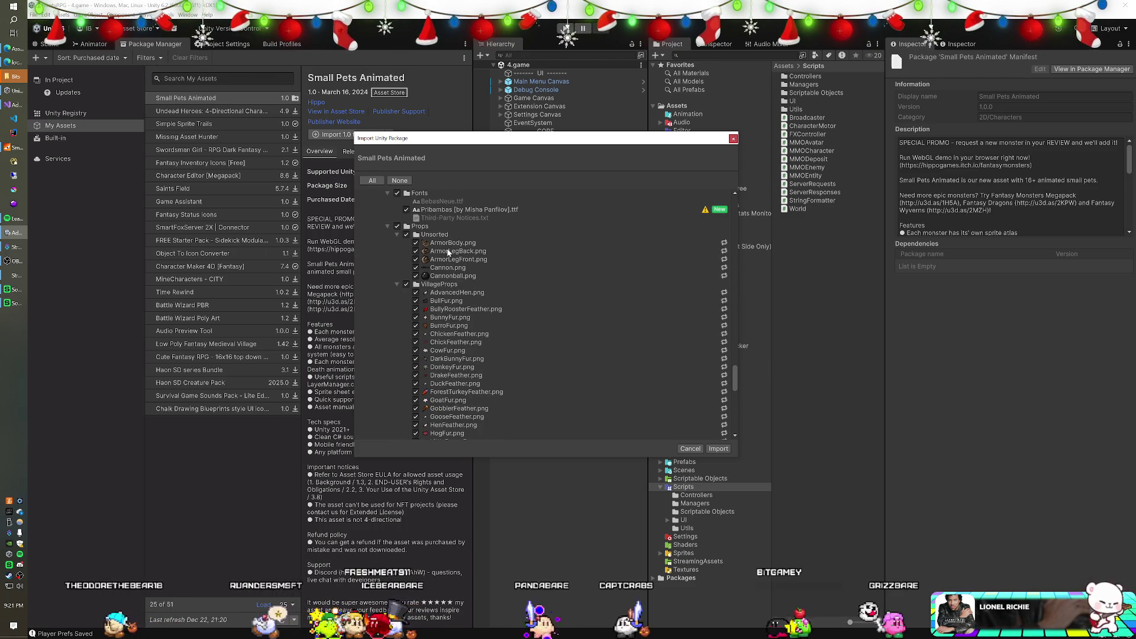
scroll(448, 254, "down", 3)
scroll(448, 256, "down", 1)
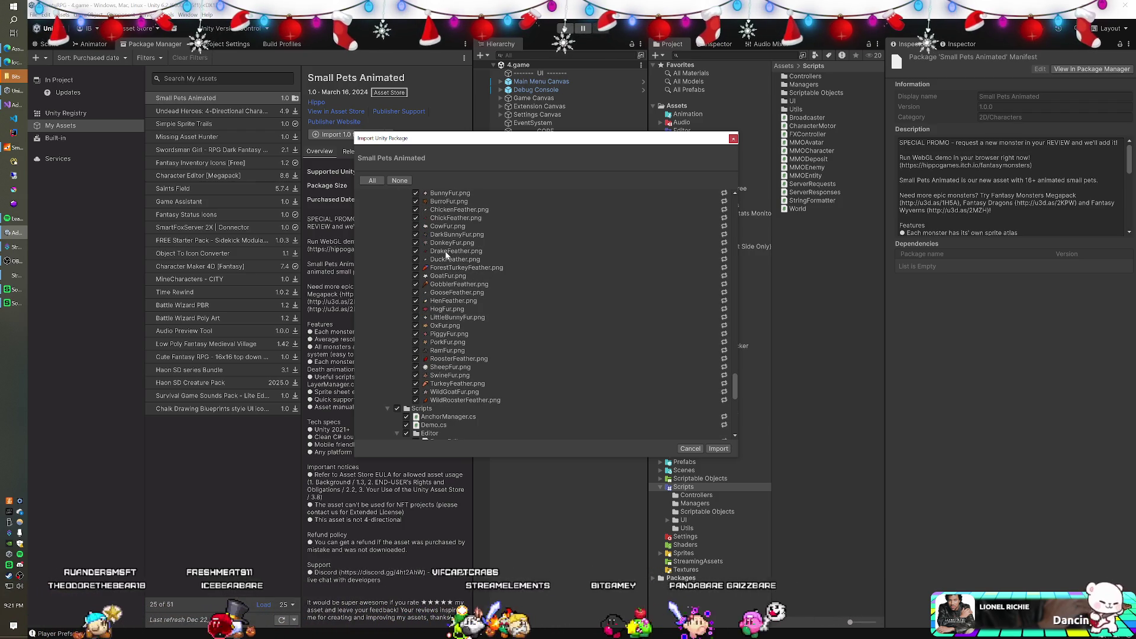
scroll(446, 266, "down", 4)
scroll(445, 280, "down", 2)
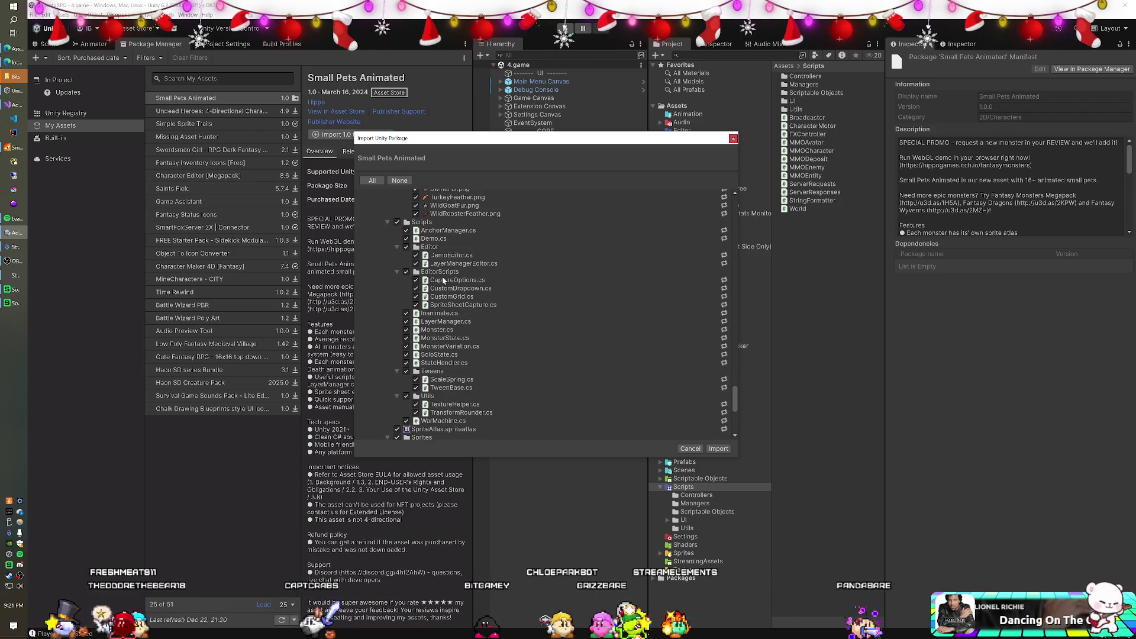
scroll(445, 283, "down", 2)
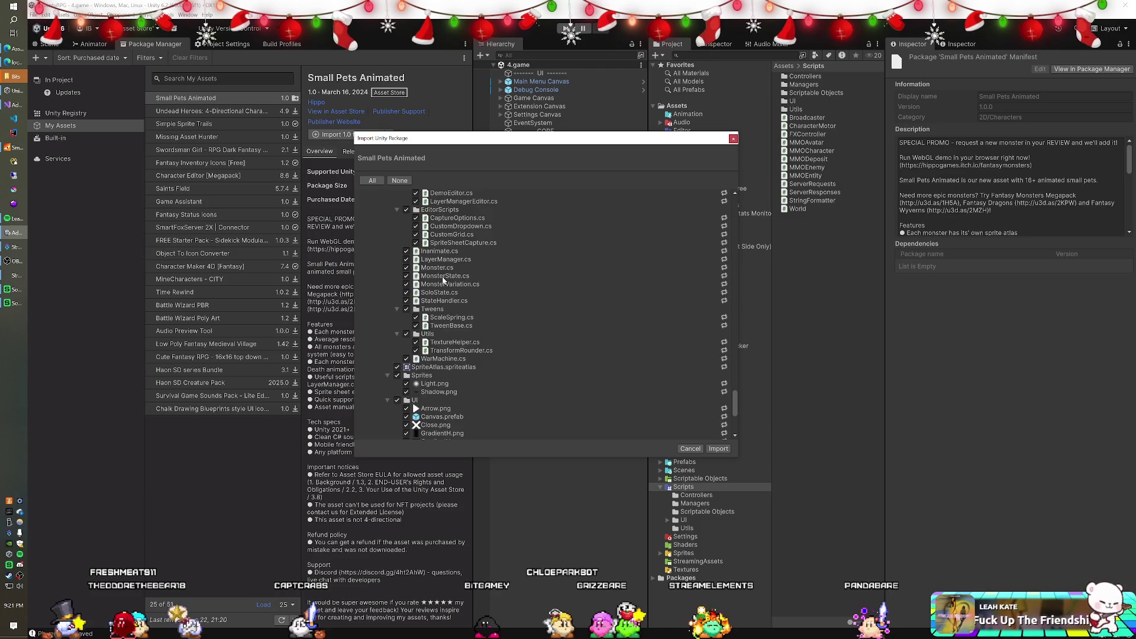
scroll(443, 280, "down", 4)
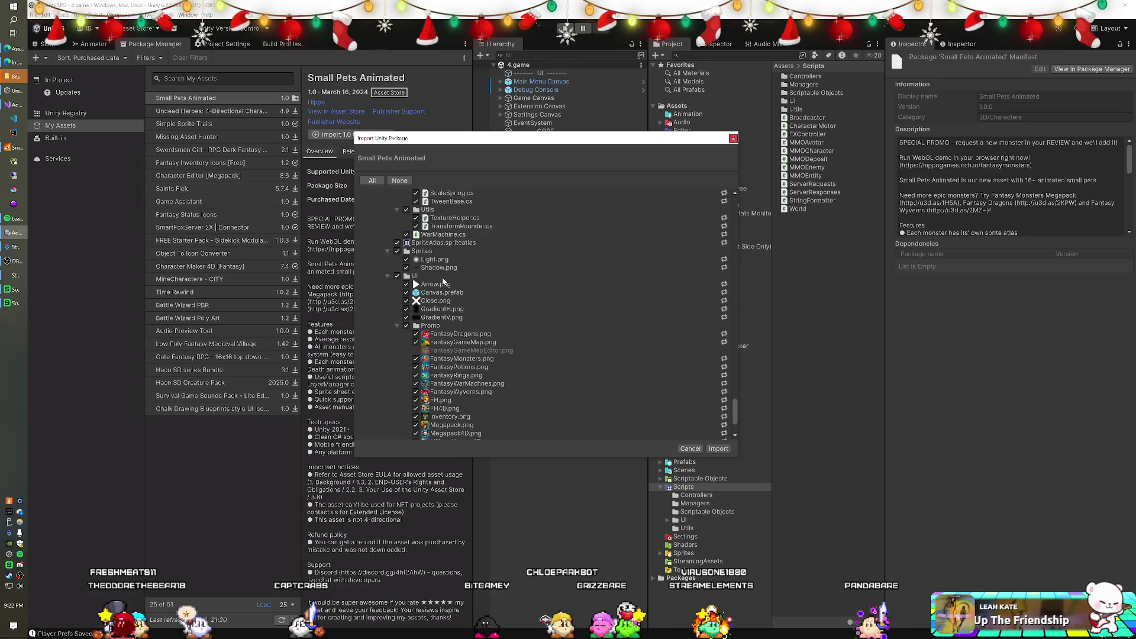
scroll(443, 281, "down", 1)
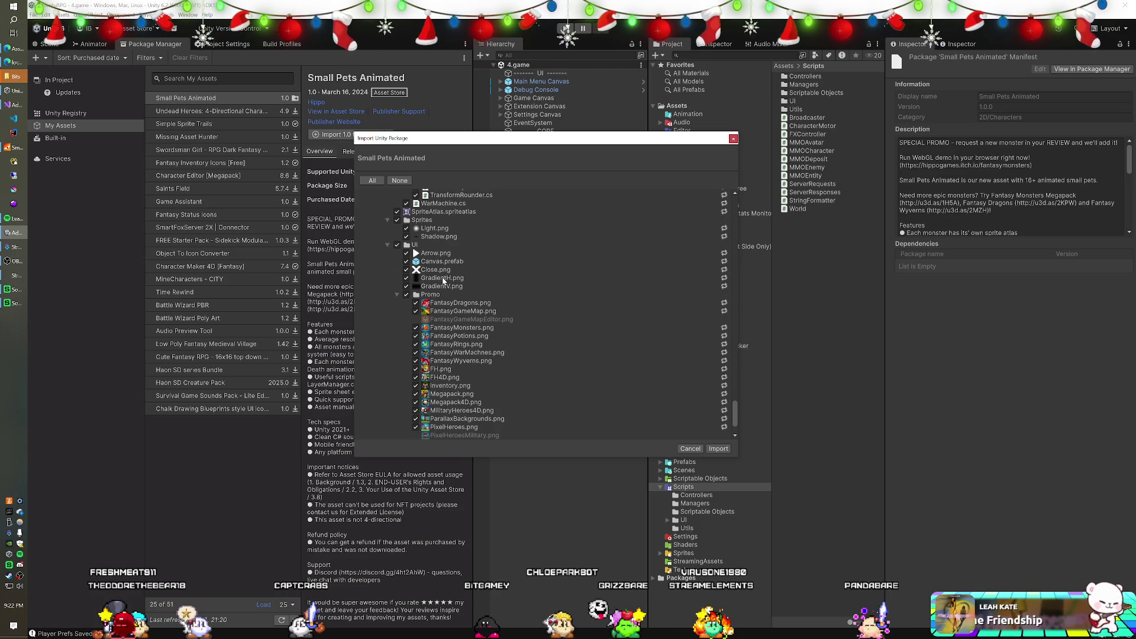
scroll(444, 280, "down", 1)
scroll(443, 281, "down", 1)
scroll(443, 280, "up", 7)
scroll(465, 292, "up", 15)
scroll(465, 299, "up", 20)
scroll(466, 299, "up", 20)
scroll(465, 300, "up", 5)
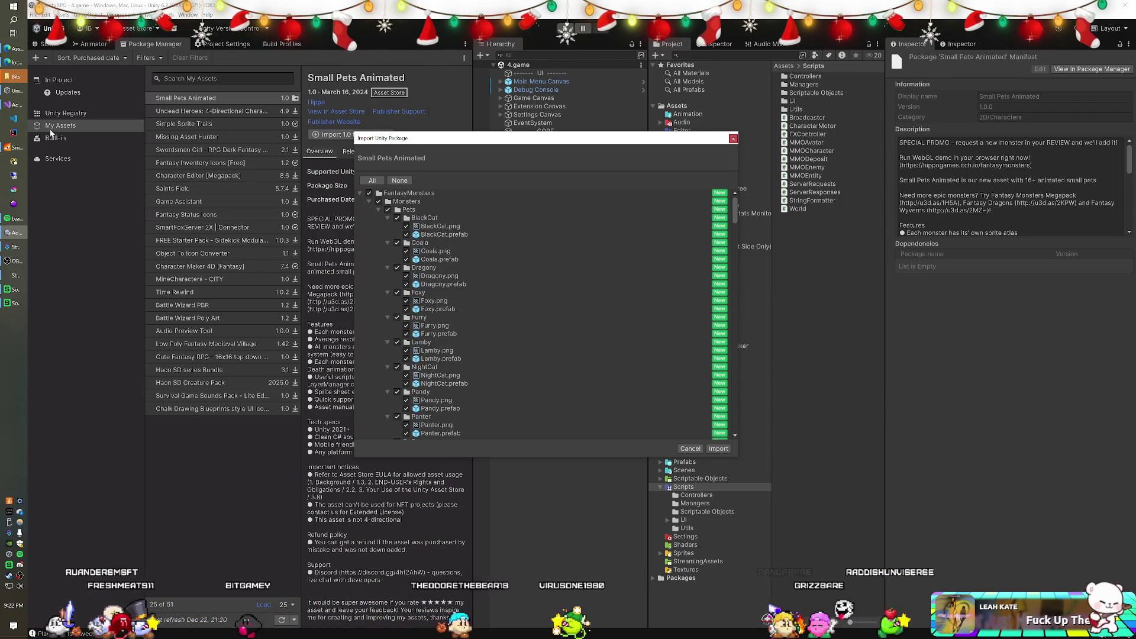
left_click(14, 104)
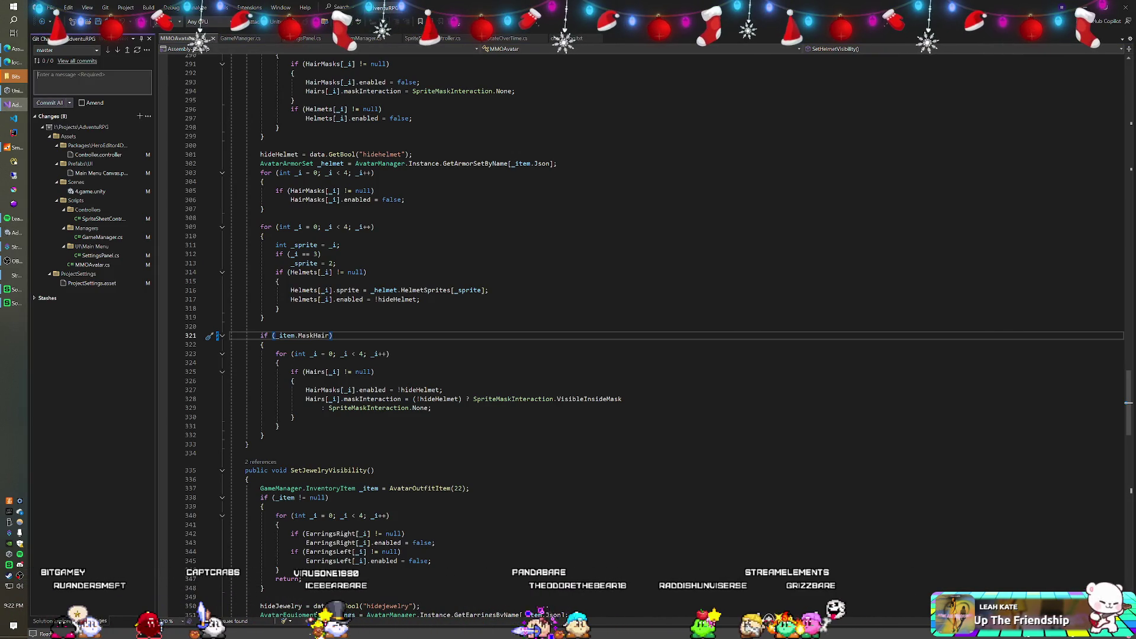
Change the changelog's top version from v0.8.2o to v0.8.2p and copy it
left_click(566, 38)
left_click(589, 39)
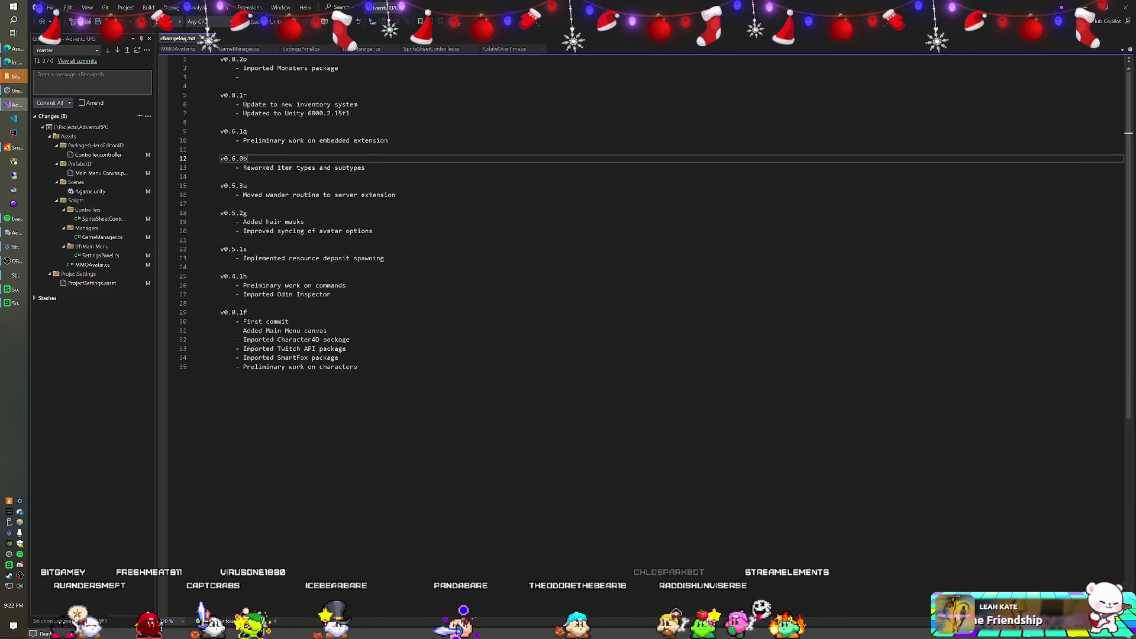
left_click(247, 59)
type("p")
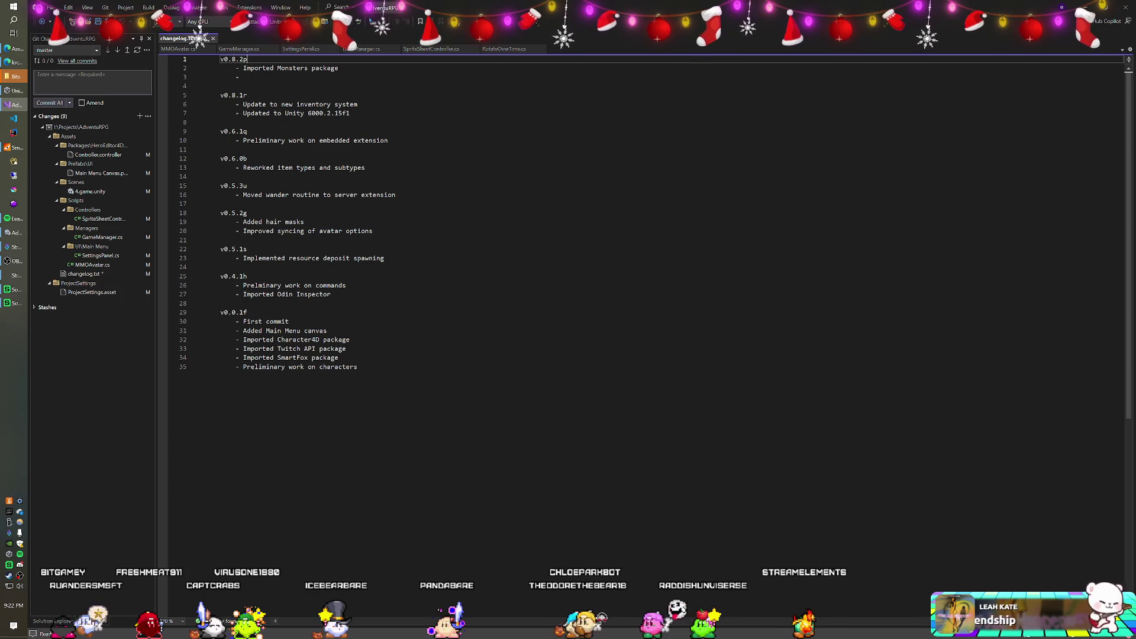
key("BackSpace")
type("p")
key("shift+Home")
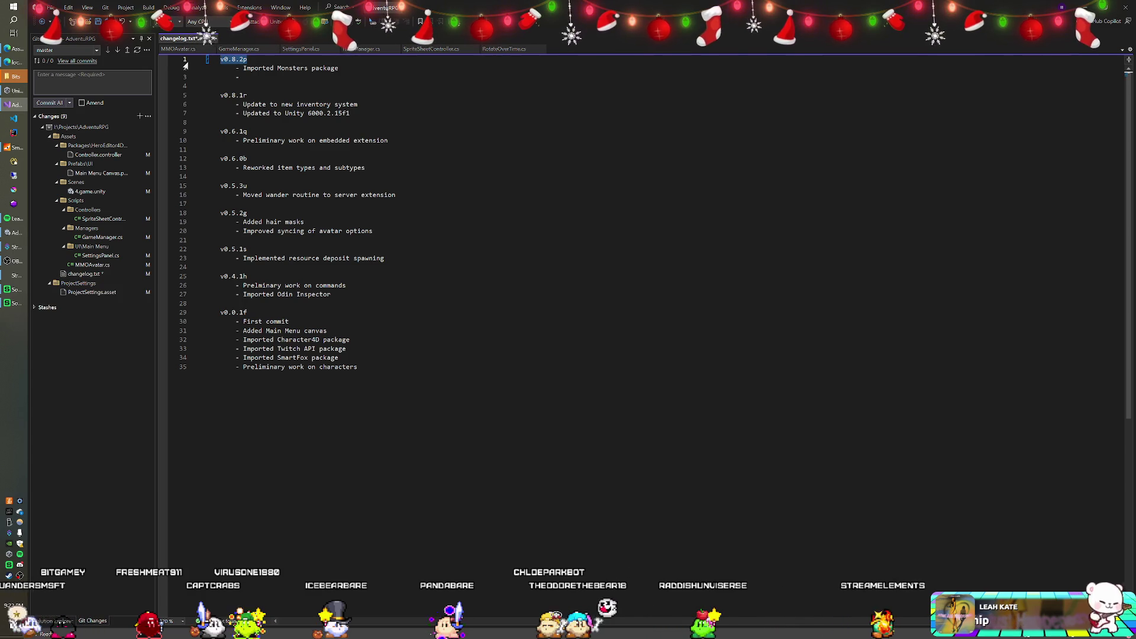
key("ctrl+c")
Commit all changes with the message v0.8.2p and push to the remote
left_click(92, 81)
key("ctrl+v")
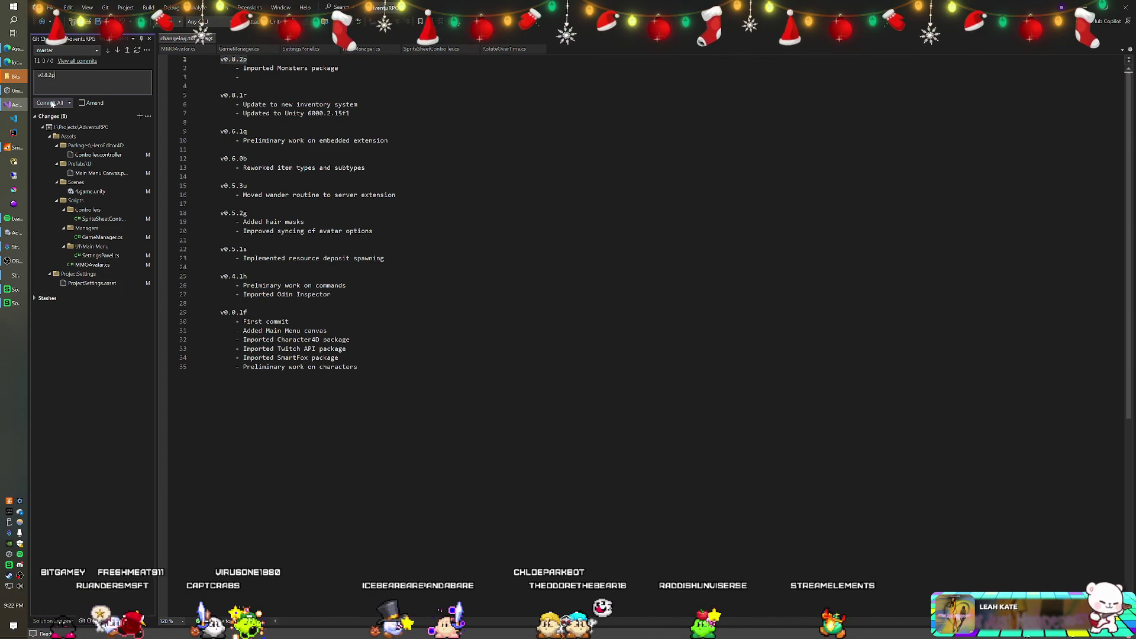
left_click(51, 102)
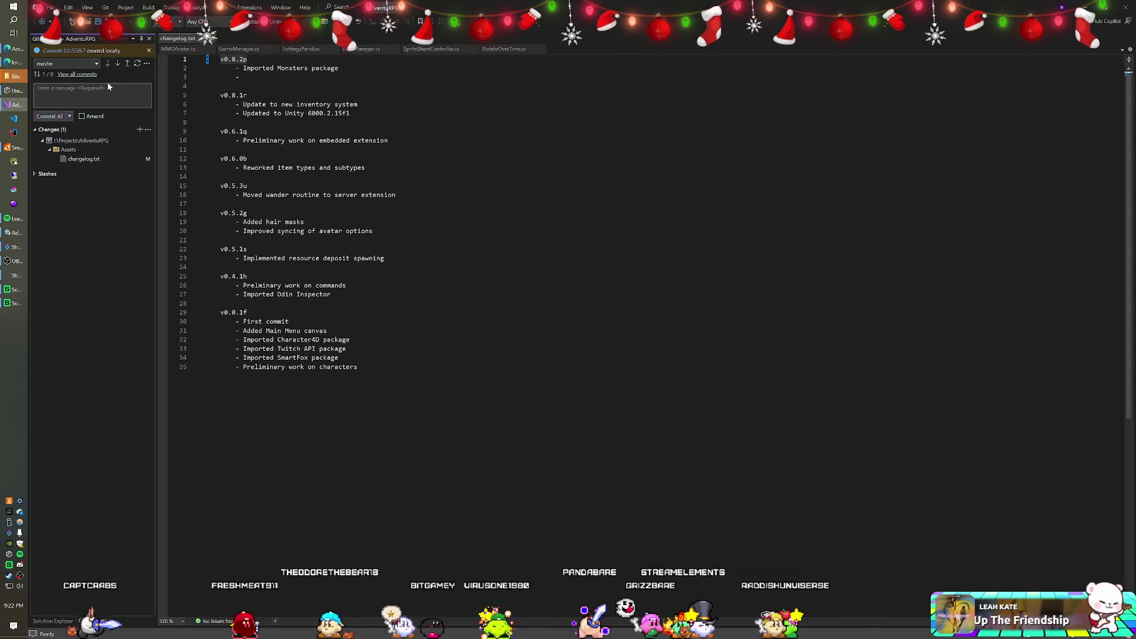
left_click(127, 64)
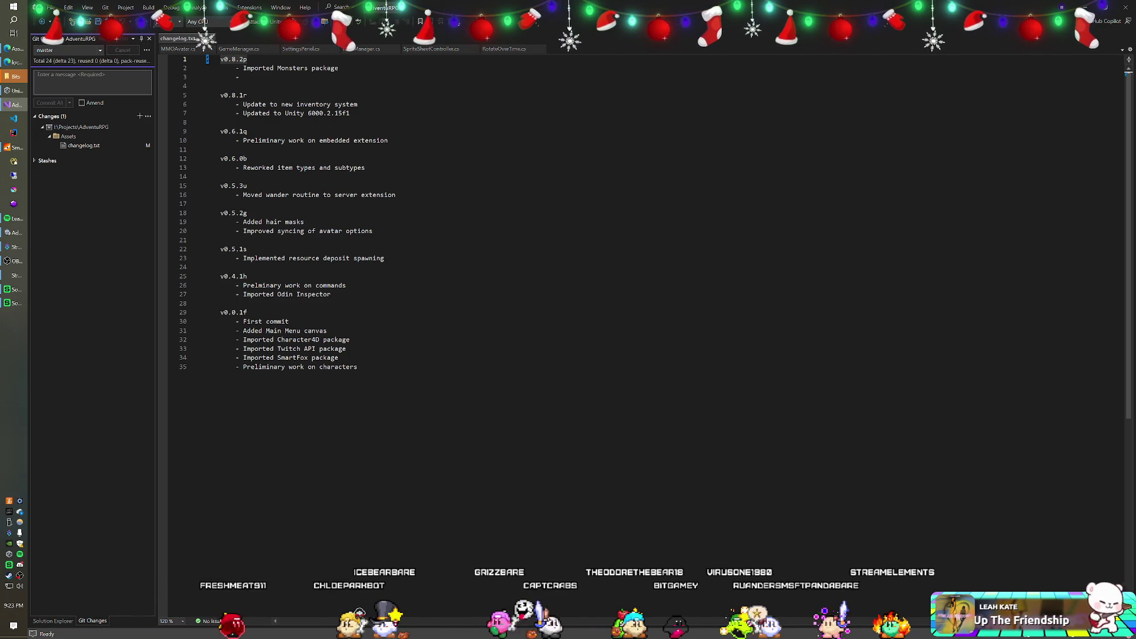
key("alt+Tab")
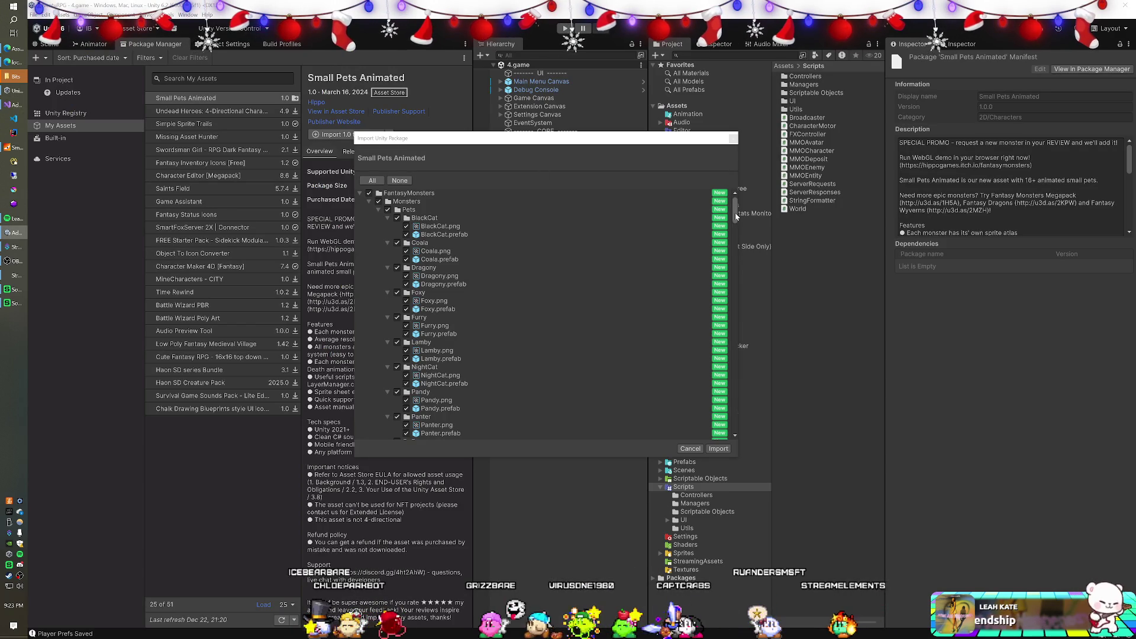
Confirm the Small Pets Animated file selection and import it into the project
mouse_move(732, 209)
left_mouse_down()
mouse_move(737, 420)
mouse_move(743, 208)
left_mouse_up()
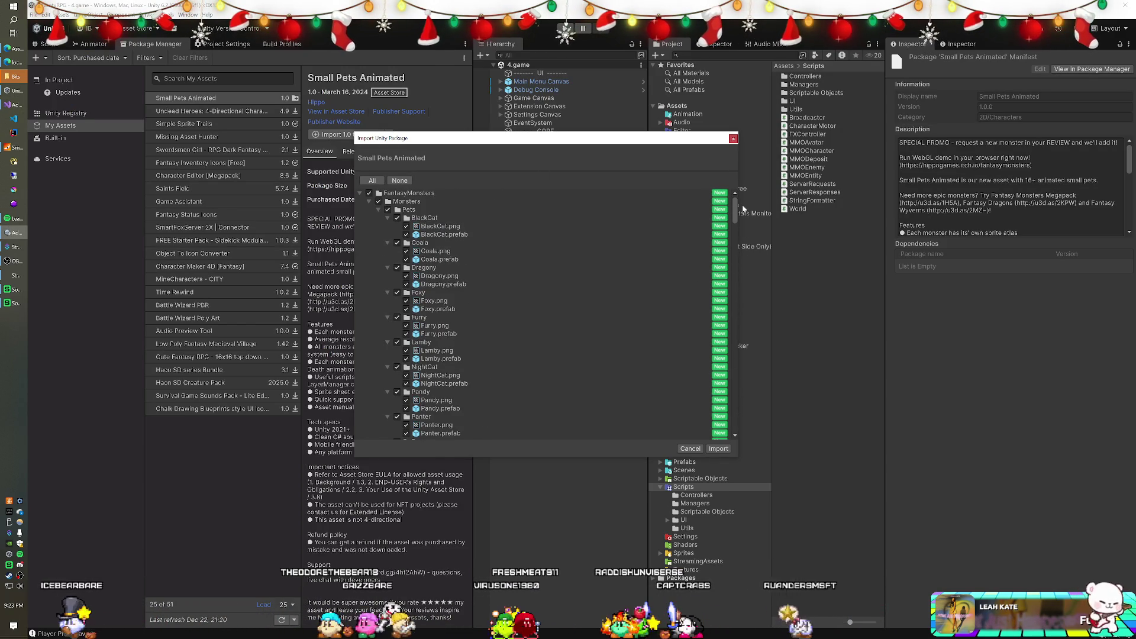
left_click(721, 449)
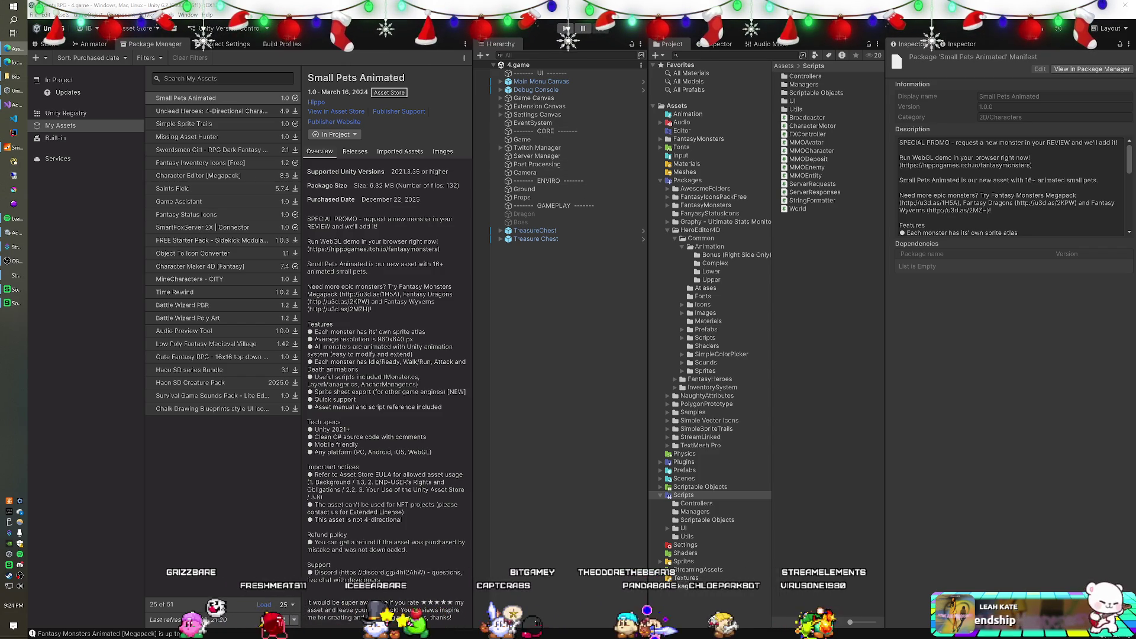
Select Undead Heroes in My Assets, download it, and open its import file list
left_click(293, 112)
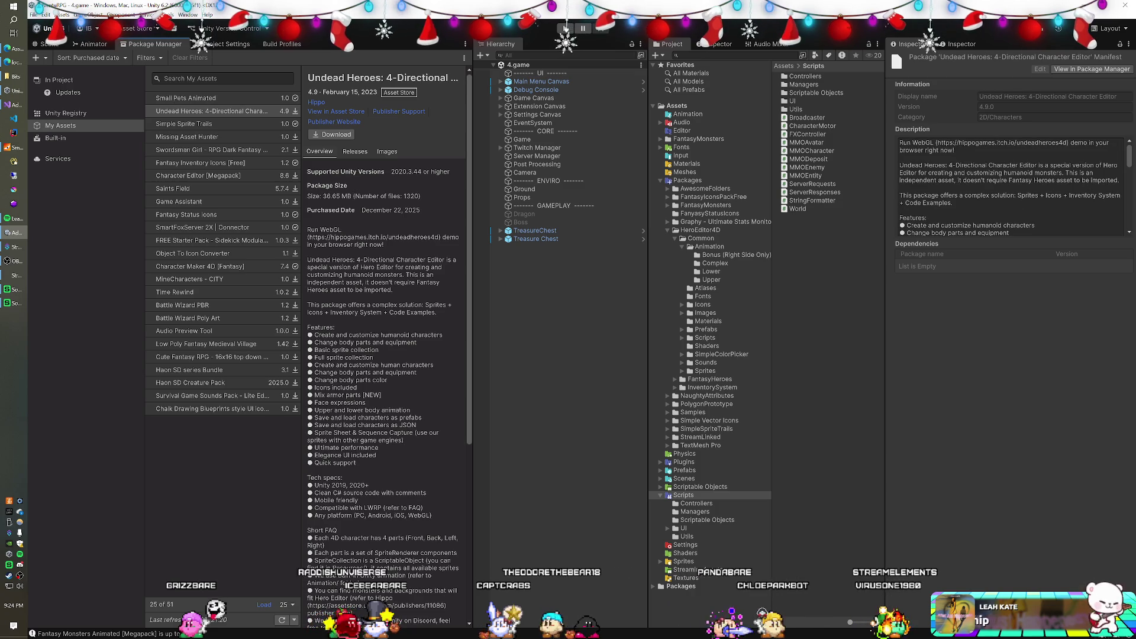
left_click(335, 135)
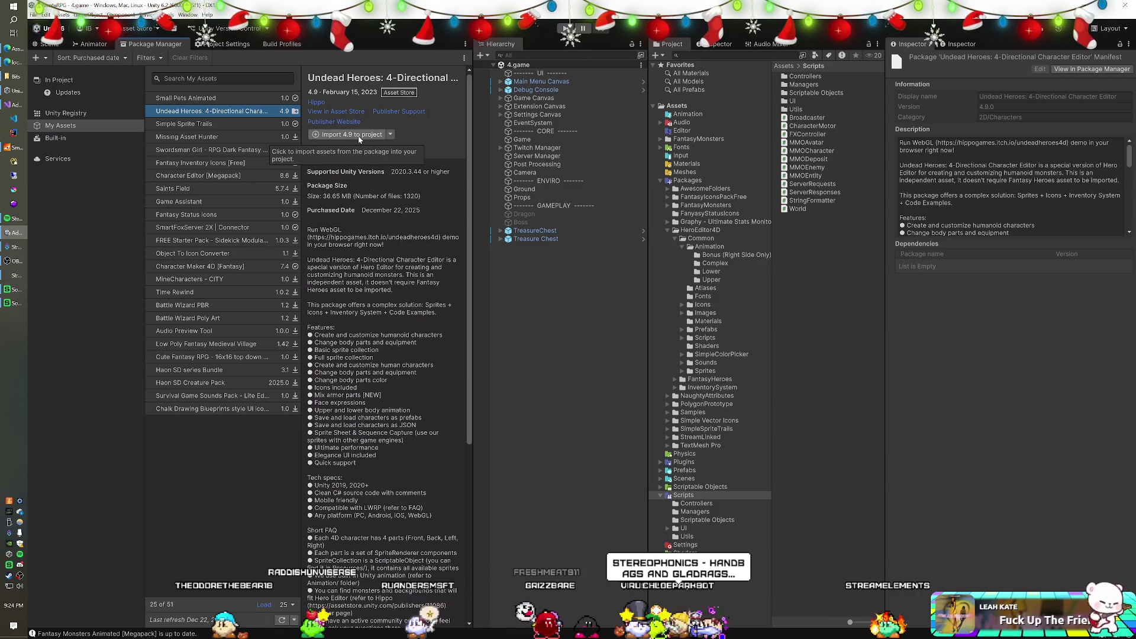
left_click(357, 136)
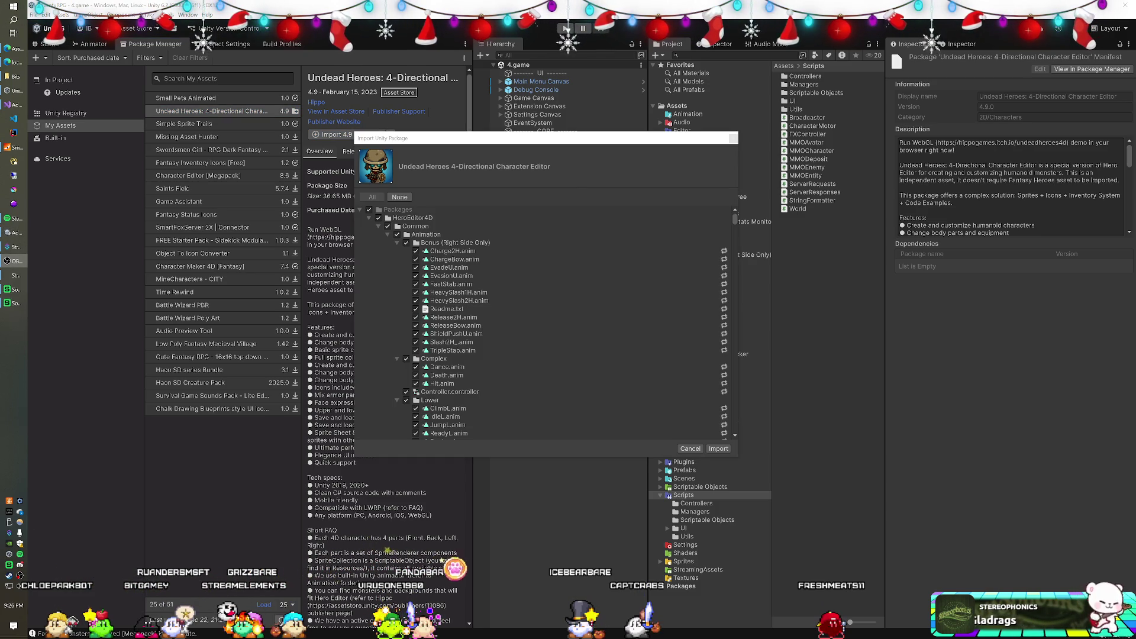
scroll(537, 288, "down", 15)
scroll(538, 287, "down", 6)
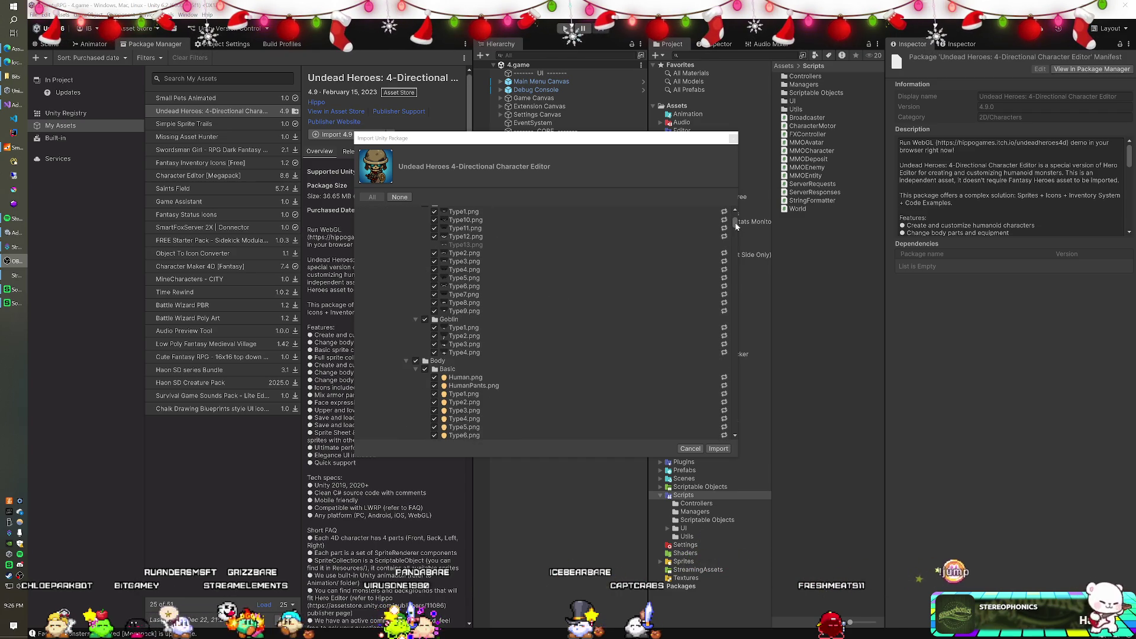
scroll(735, 227, "down", 10)
left_click_drag(734, 230, 734, 229)
scroll(513, 305, "up", 3)
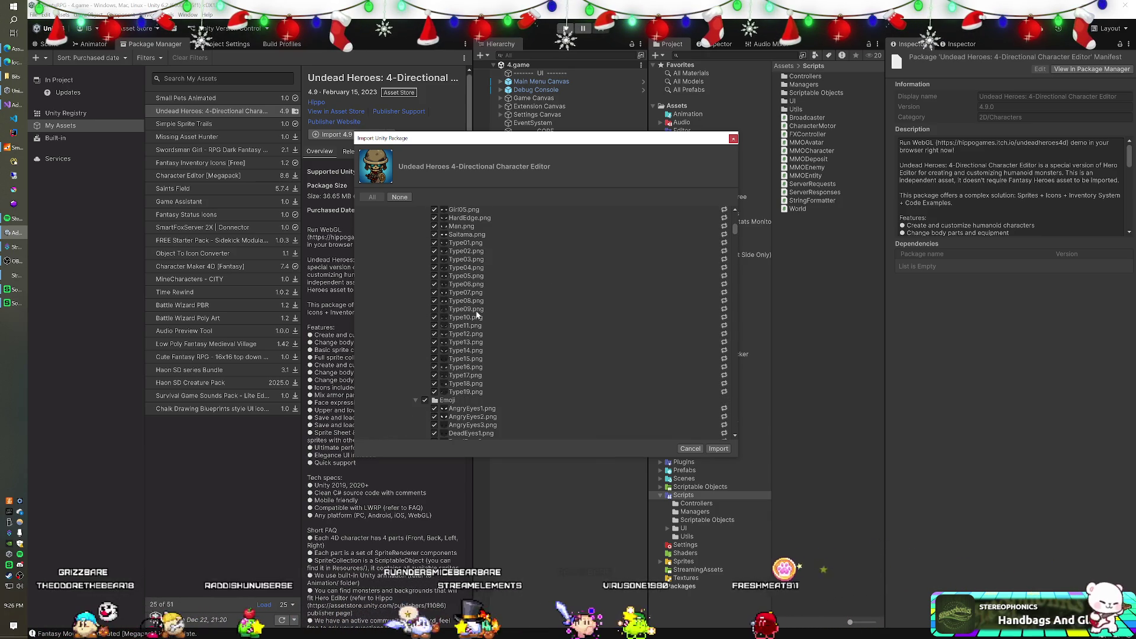
scroll(476, 314, "up", 5)
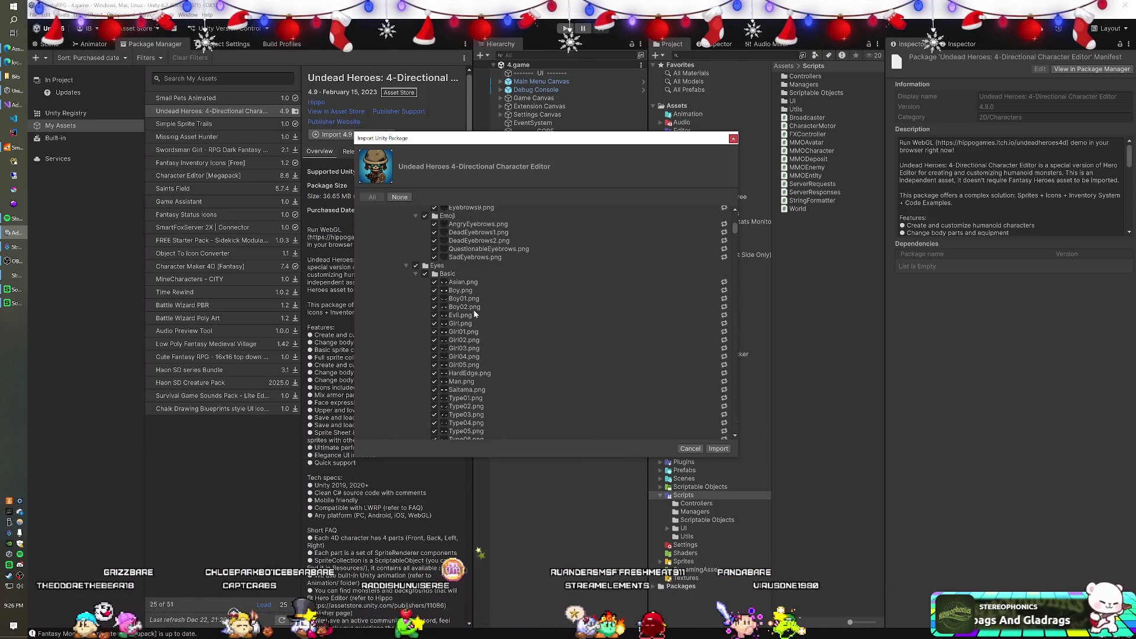
scroll(474, 310, "up", 10)
scroll(474, 313, "up", 10)
scroll(473, 310, "up", 15)
scroll(474, 310, "up", 15)
scroll(473, 310, "up", 2)
scroll(474, 310, "down", 15)
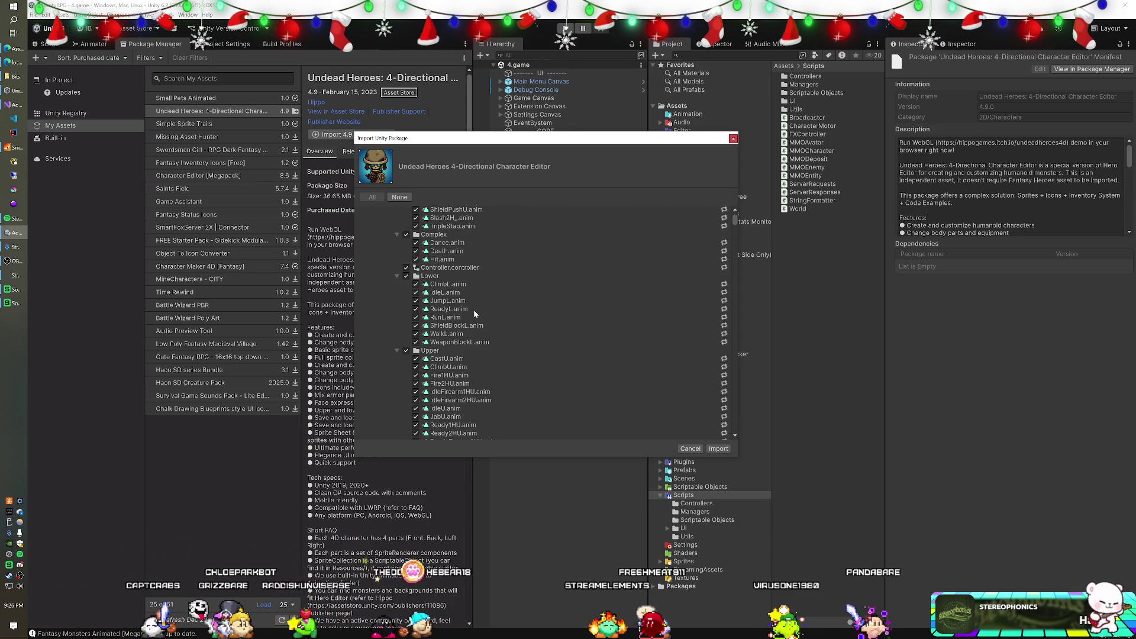
scroll(473, 311, "down", 10)
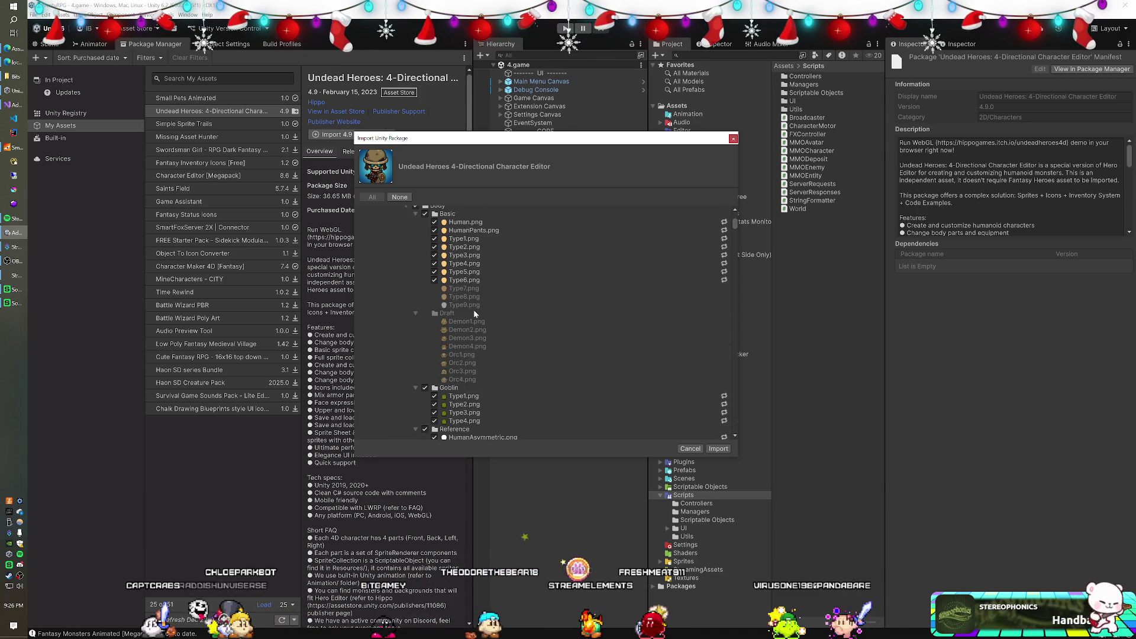
scroll(473, 310, "down", 10)
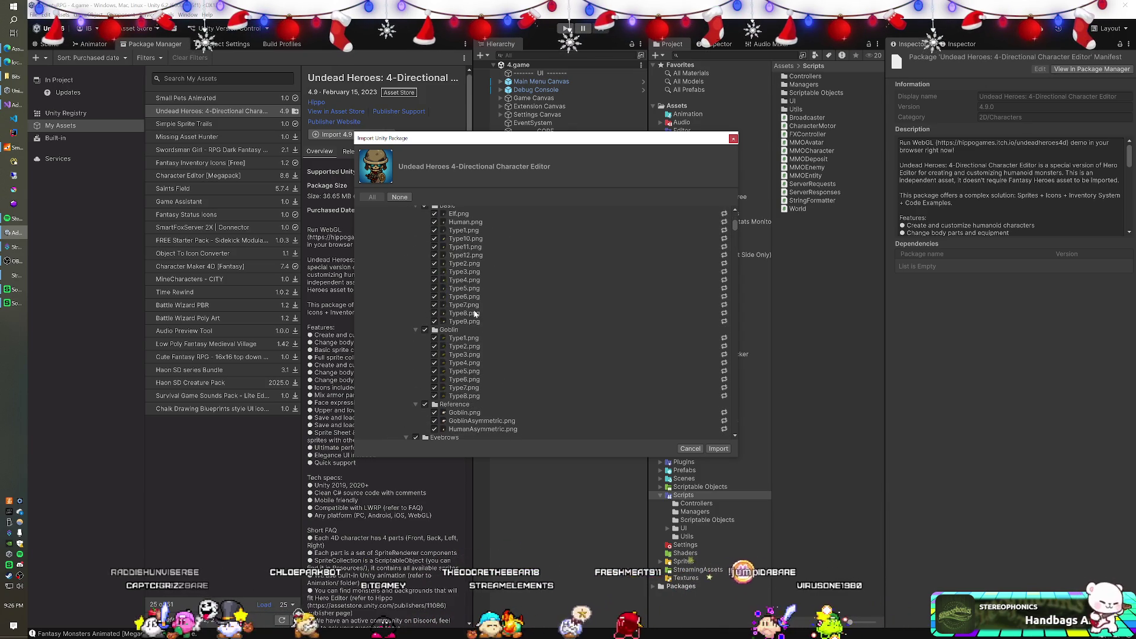
Start importing the selected Undead Heroes files into the project
left_click(717, 449)
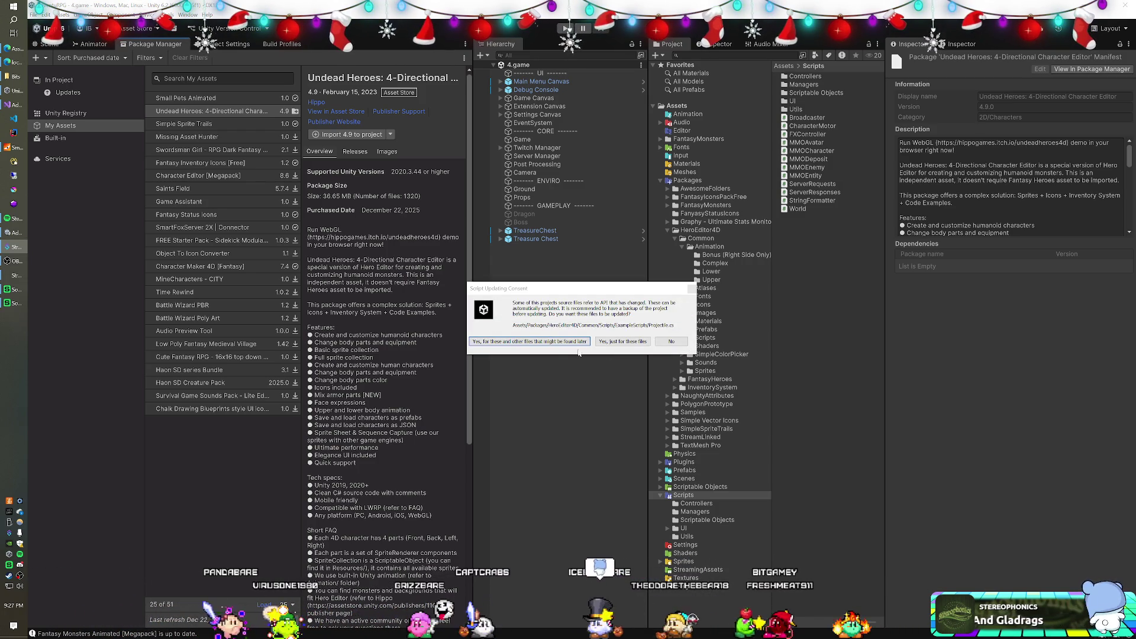
Approve updating the outdated scripts with 'Yes, for these and other files'
left_click(621, 342)
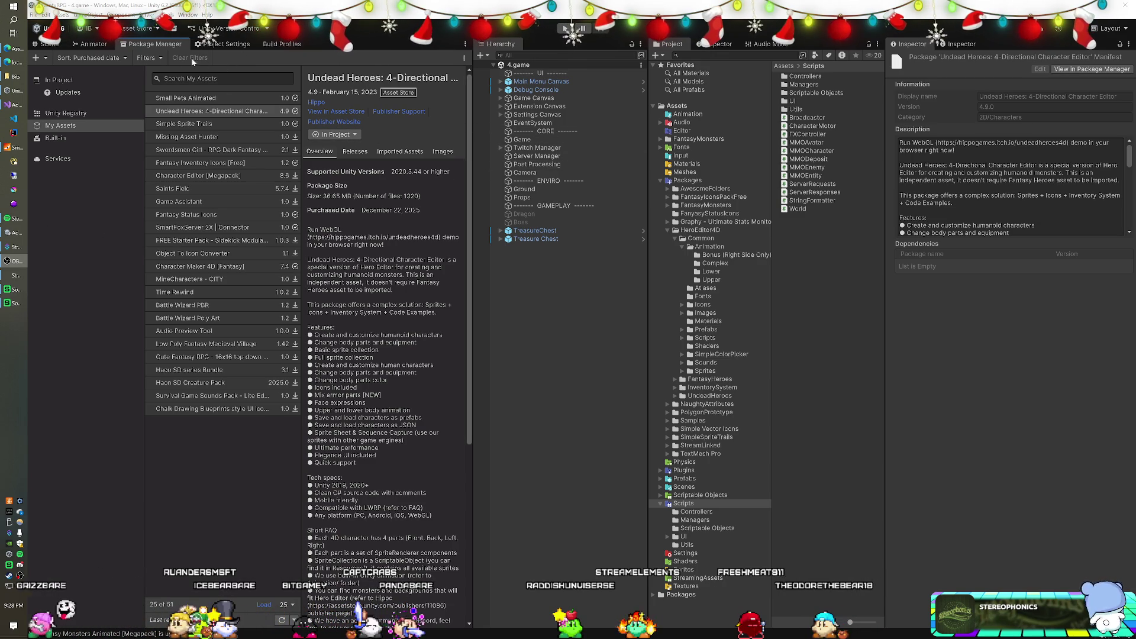
Return to the Scene view once Undead Heroes is marked In Project
left_click(59, 48)
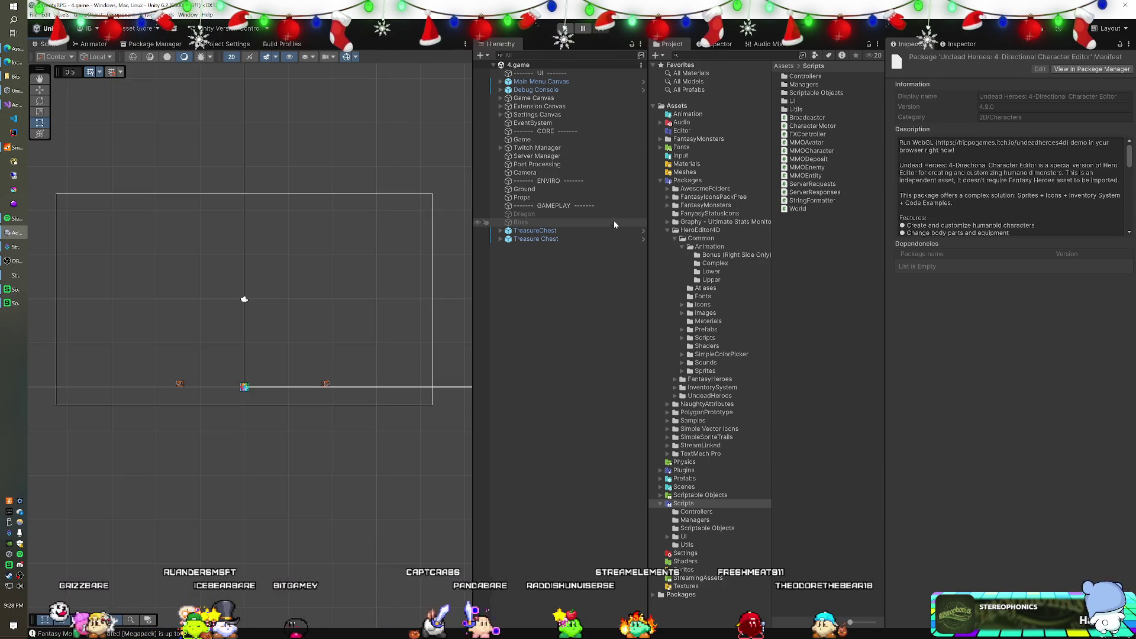
Move the Pets folder from Assets/FantasyMonsters/Monsters into Packages/FantasyMonsters/Pets
left_click(689, 140)
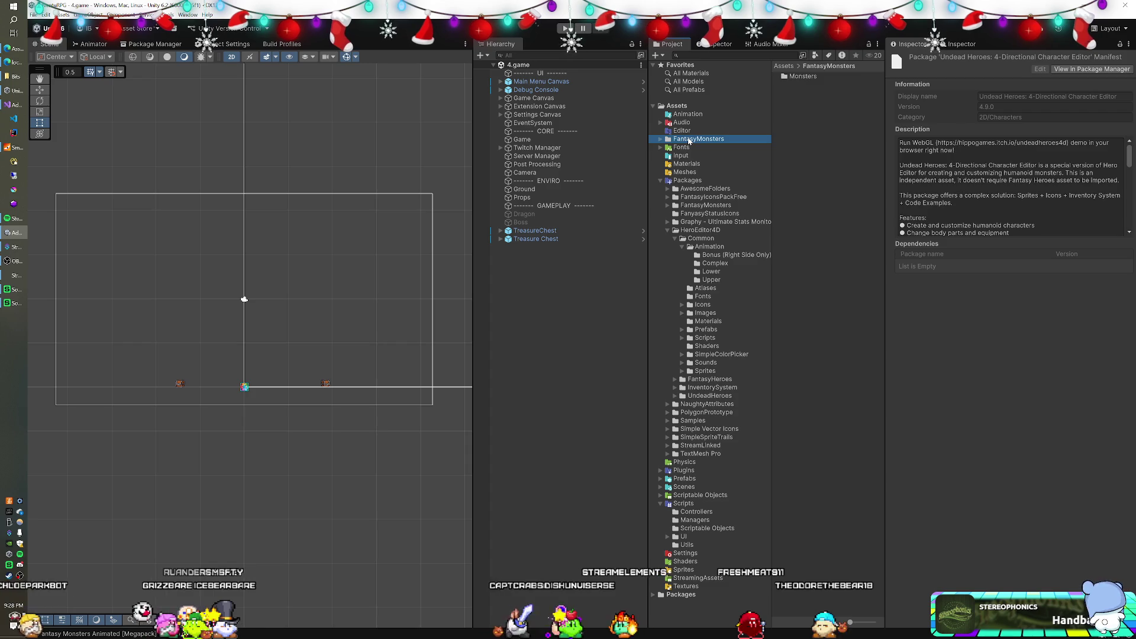
left_click(667, 205)
left_click(660, 138)
mouse_move(690, 156)
left_mouse_down()
mouse_move(723, 253)
mouse_move(702, 247)
mouse_move(696, 227)
left_mouse_up()
left_click(685, 148)
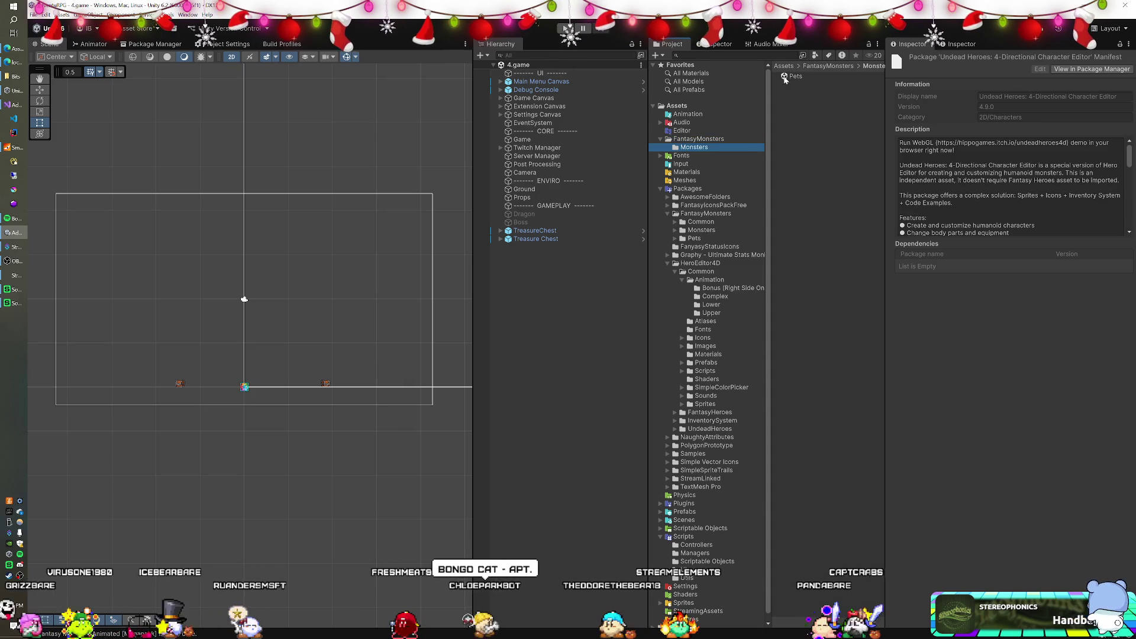
left_click_drag(784, 77, 697, 240)
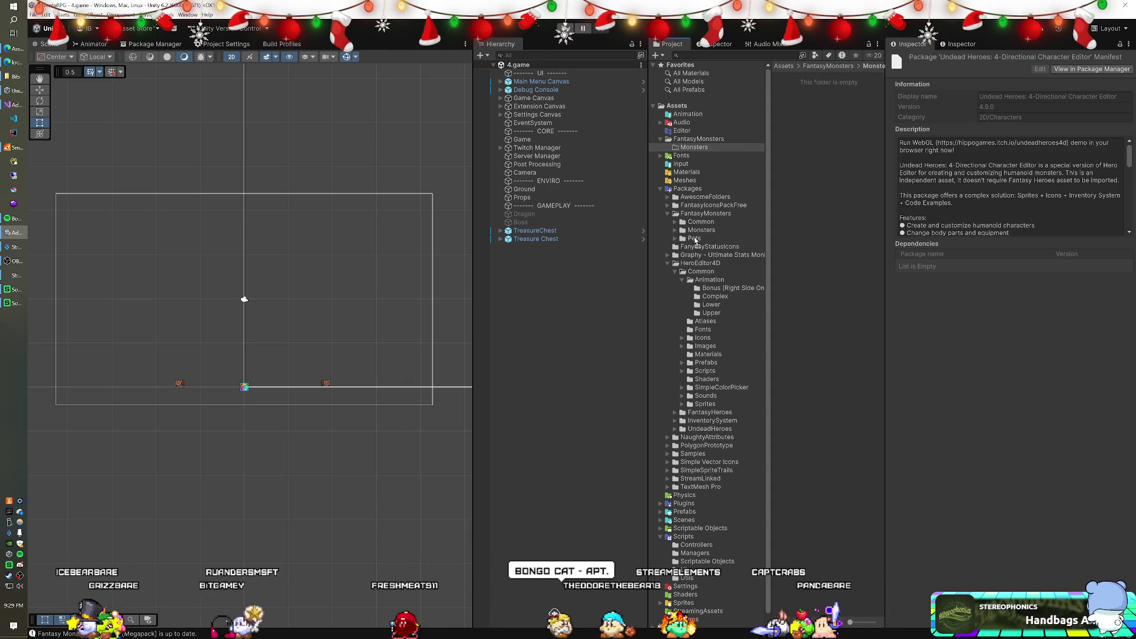
left_click(694, 238)
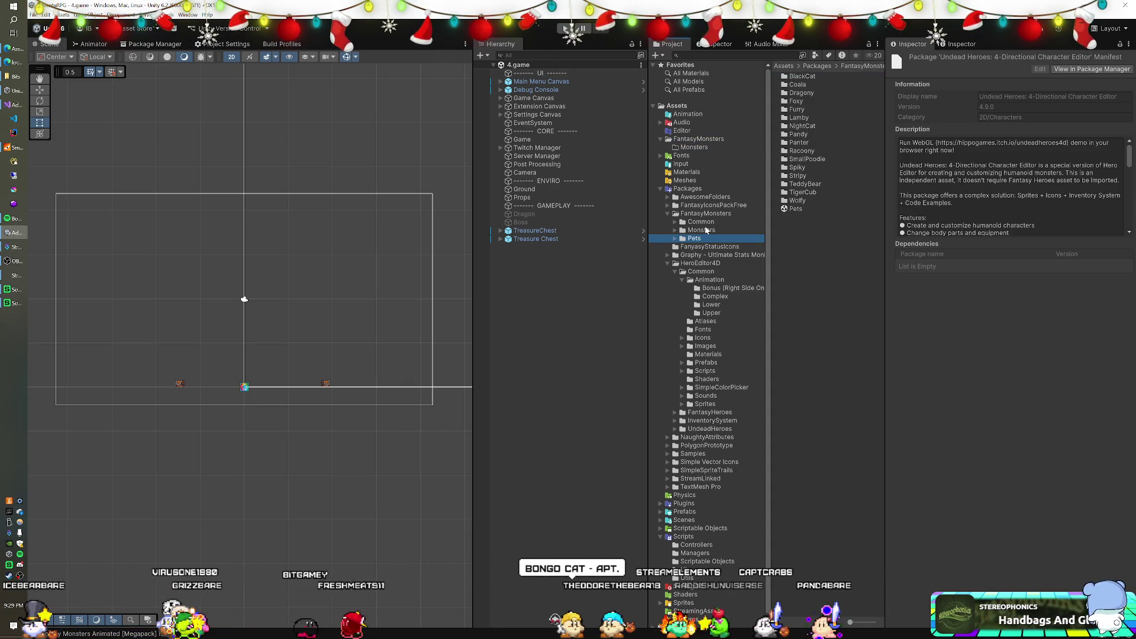
Delete the leftover Assets/FantasyMonsters folder
left_click(693, 139)
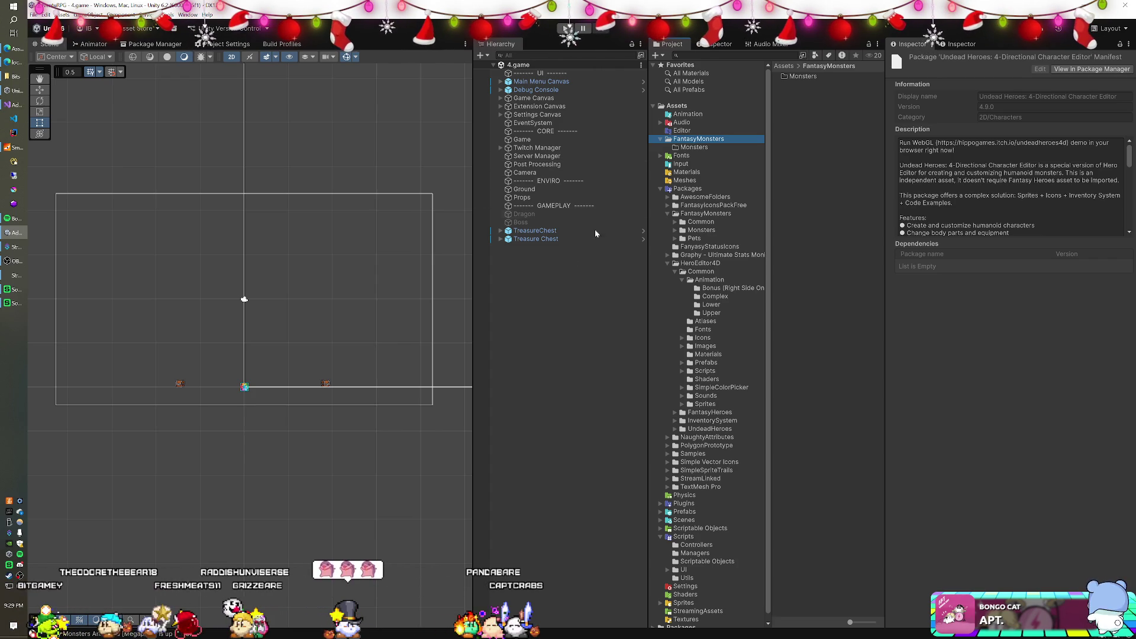
key("Delete")
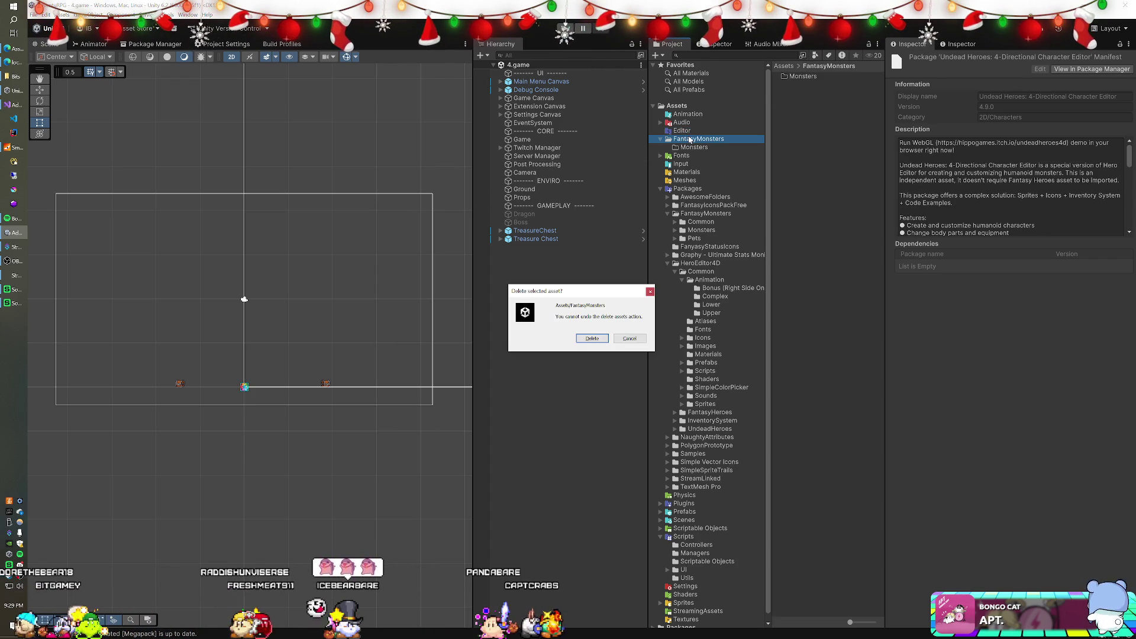
key("Return")
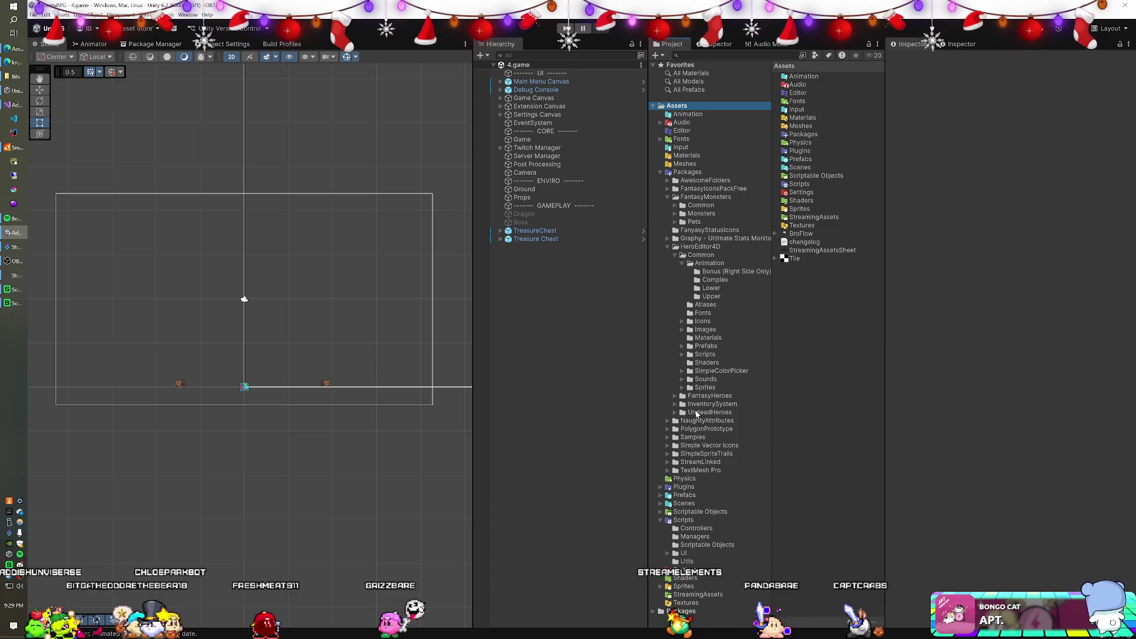
Add the Skeleton prefab from Packages/HeroEditor4D/UndeadHeroes/Prefabs to the scene
left_click(684, 413)
double_click(687, 414)
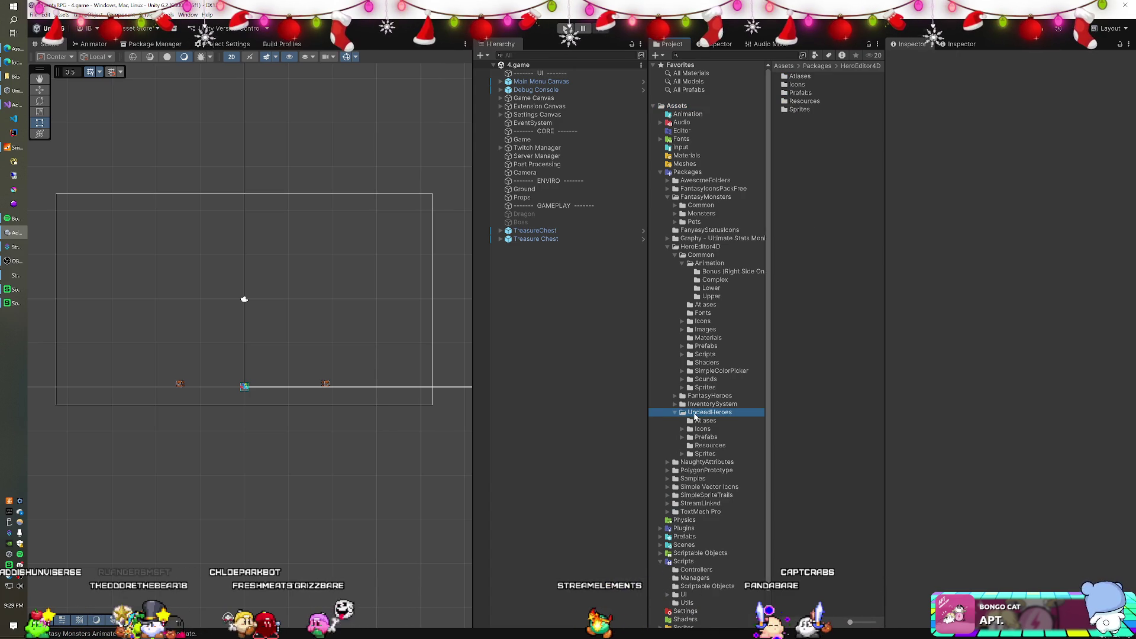
left_click(708, 438)
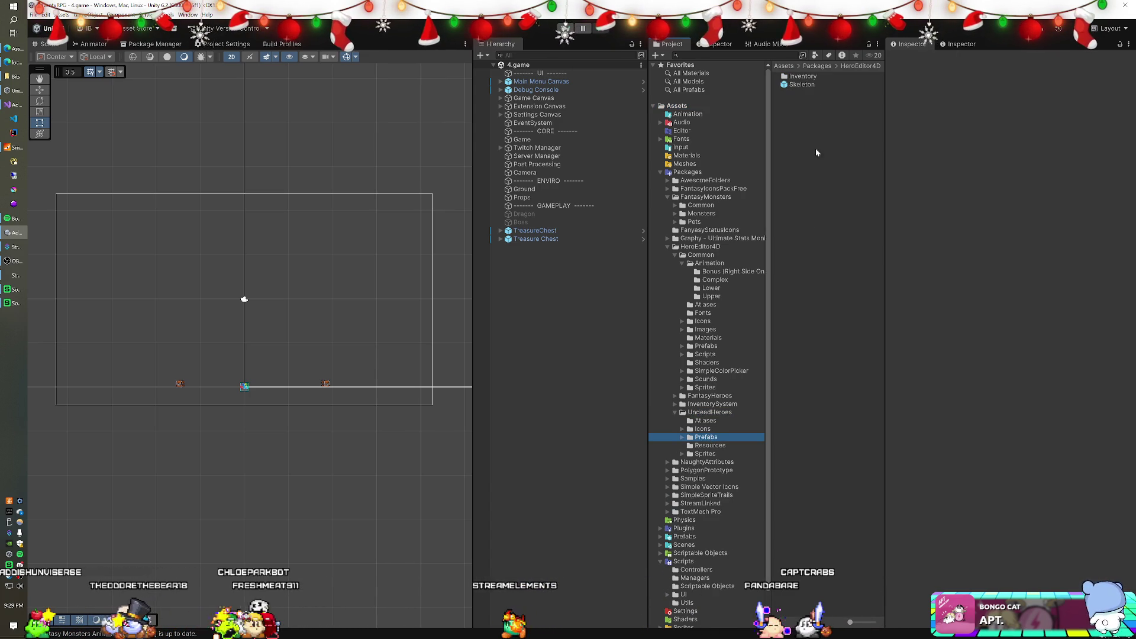
mouse_move(804, 87)
left_mouse_down()
mouse_move(489, 290)
mouse_move(546, 281)
left_mouse_up()
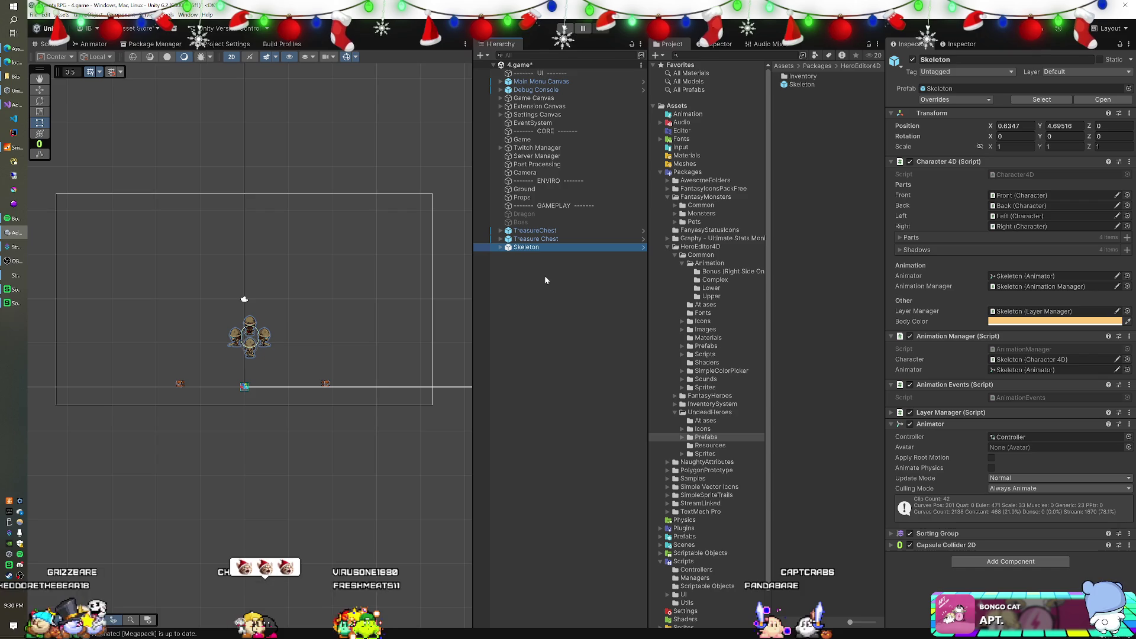
Compare the Skeleton with the Treasure Chest, then delete the Skeleton from the scene
left_click(533, 240)
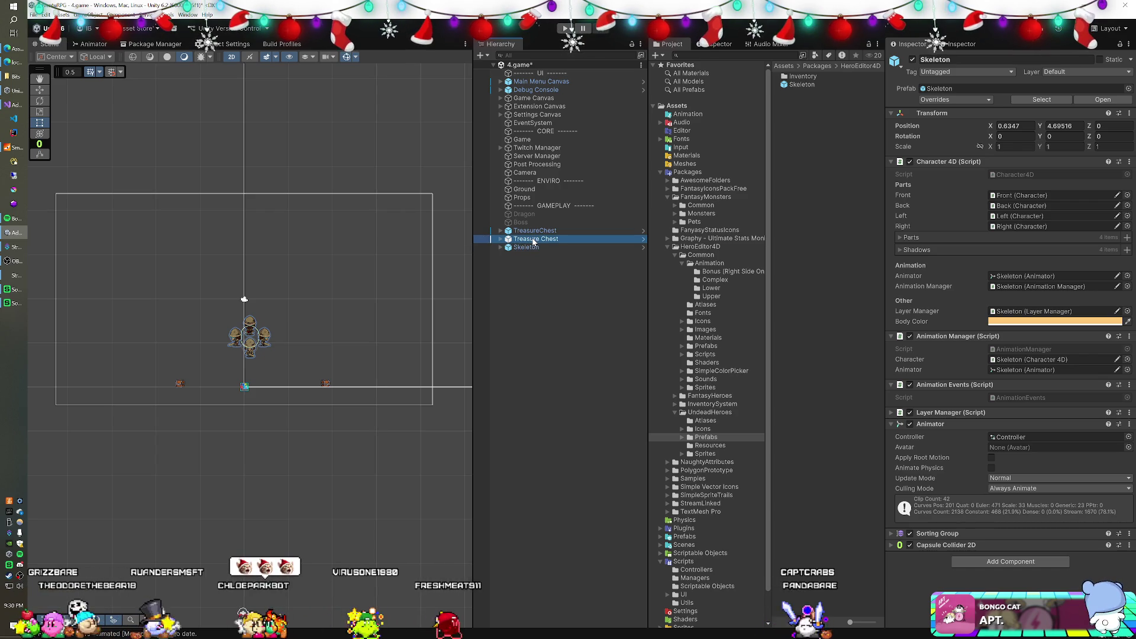
left_click(529, 249)
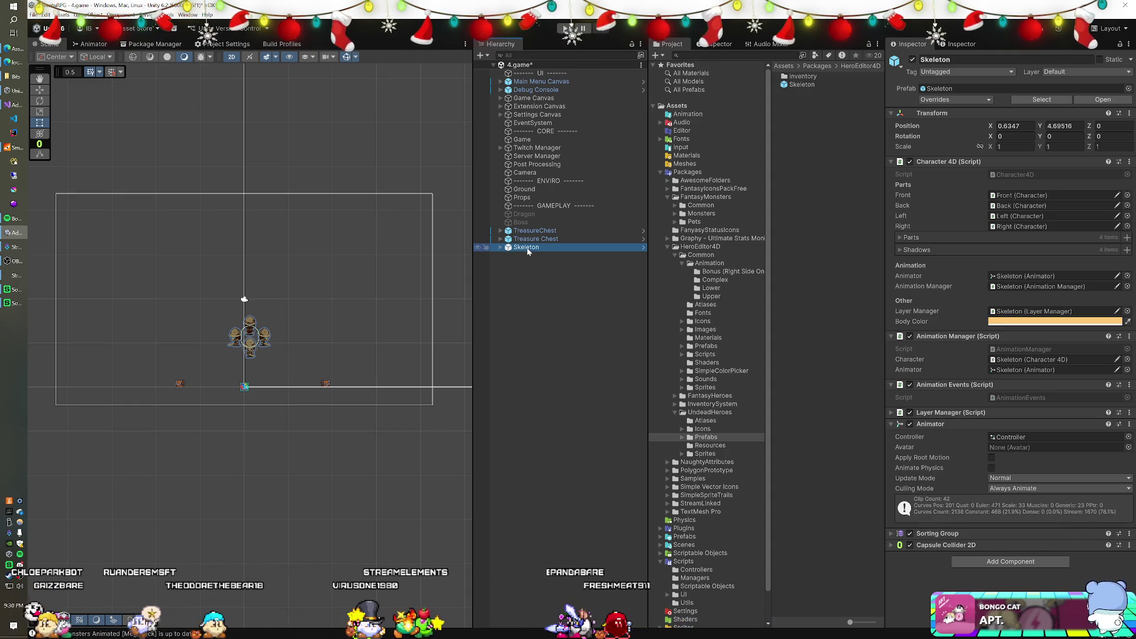
left_click(529, 240)
left_click(528, 248)
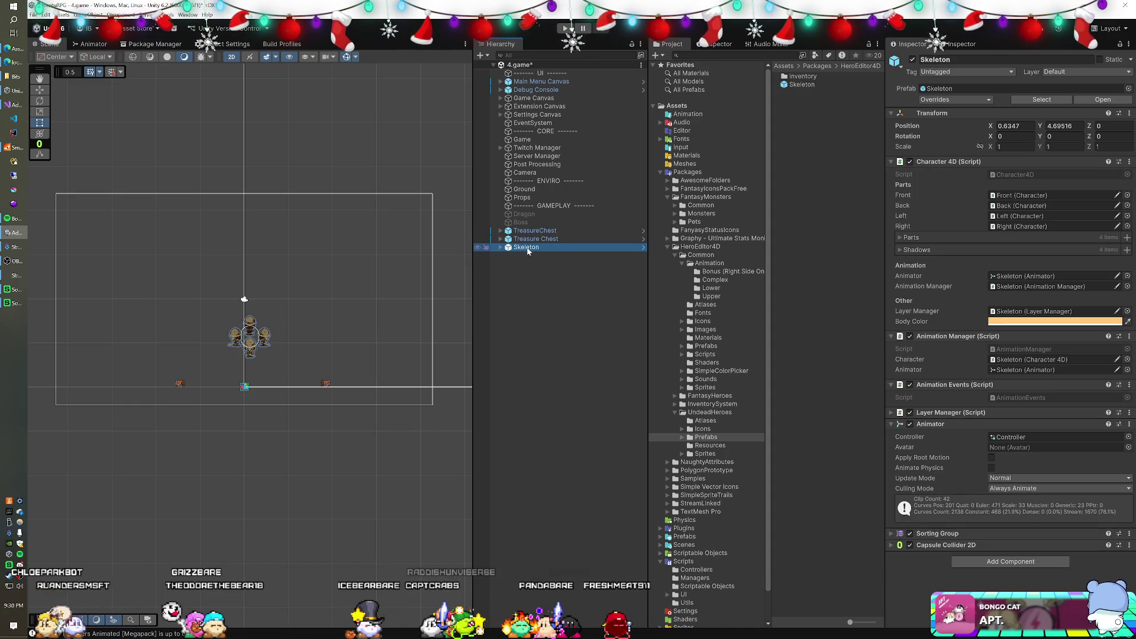
key("Delete")
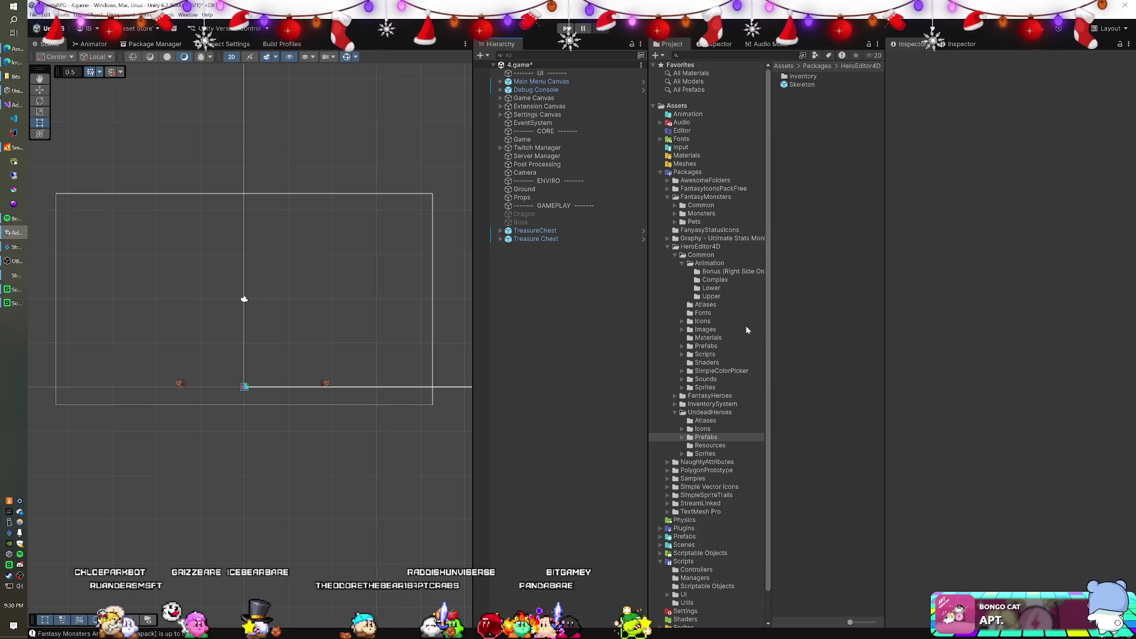
Place the TeddyBear prefab from FantasyMonsters/Pets in the scene at Position Y 0 and enter Play mode
double_click(688, 224)
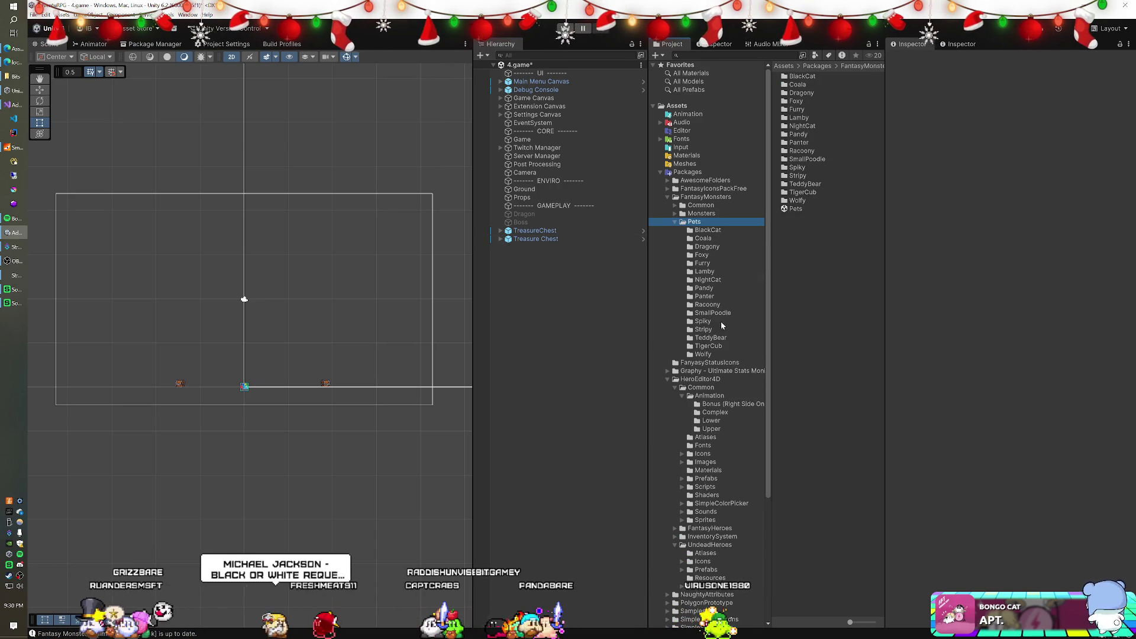
left_click(715, 338)
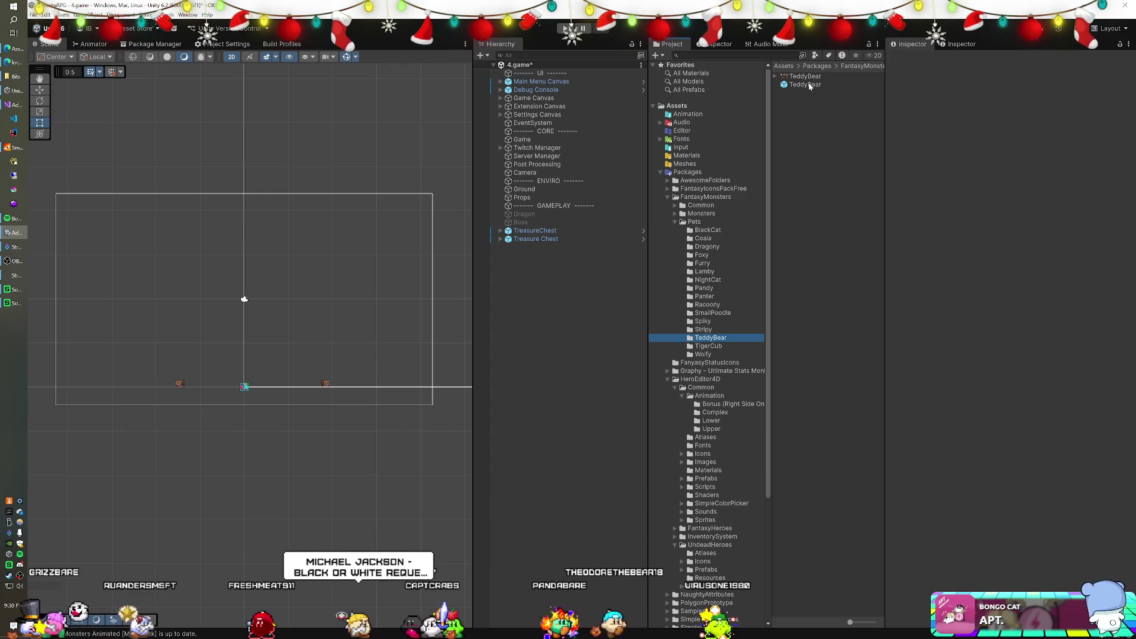
left_click(804, 84)
left_click_drag(557, 295, 555, 293)
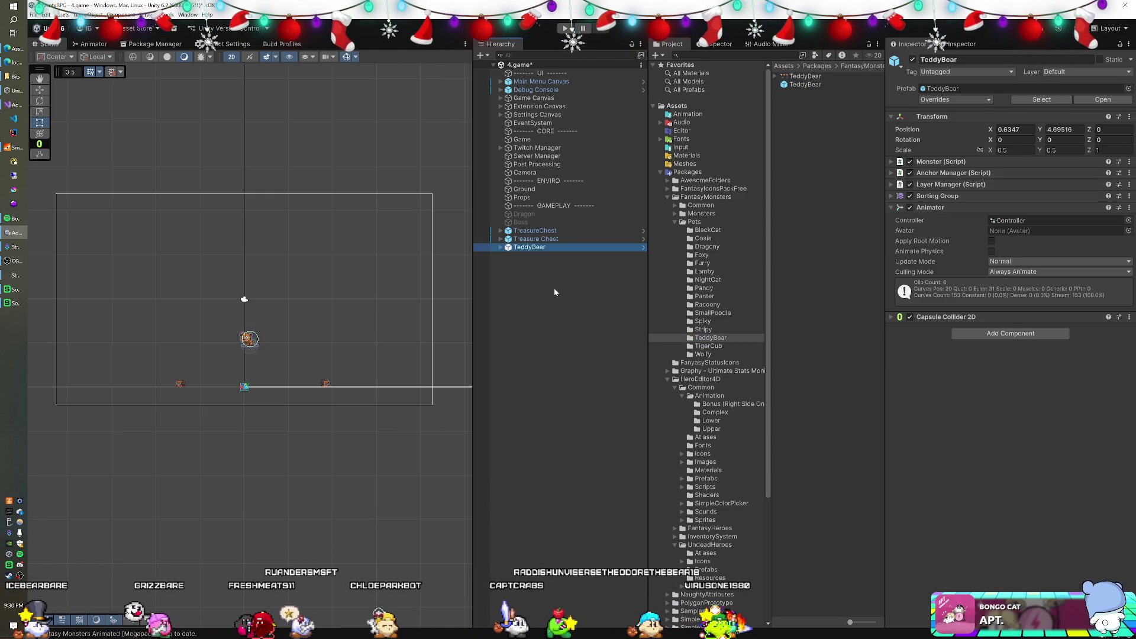
left_click(1068, 130)
type("0")
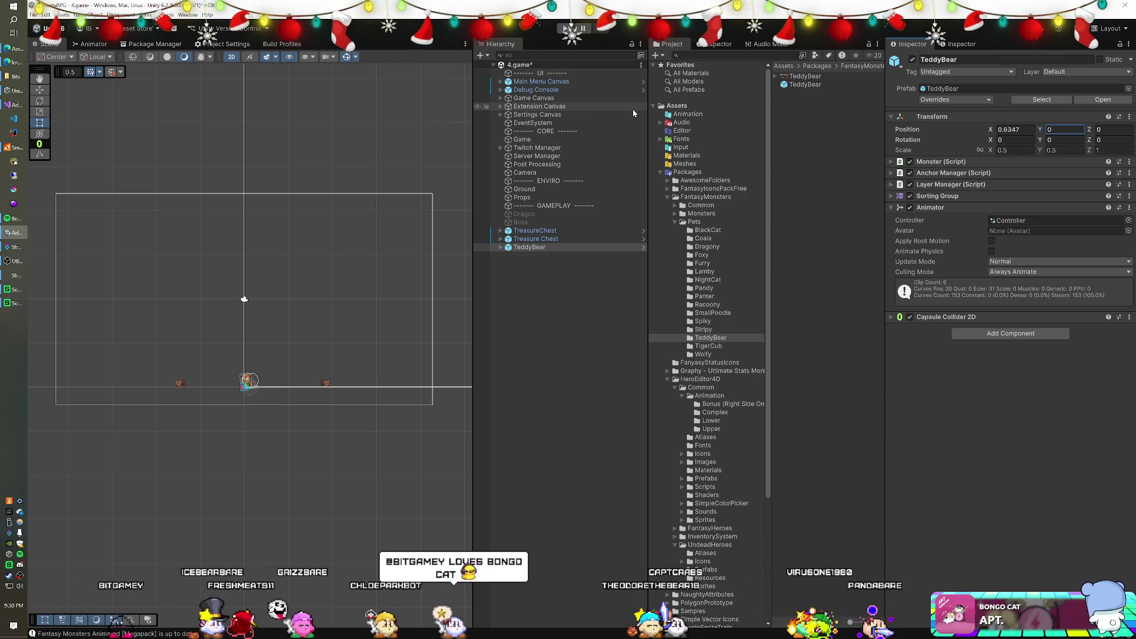
left_click(565, 28)
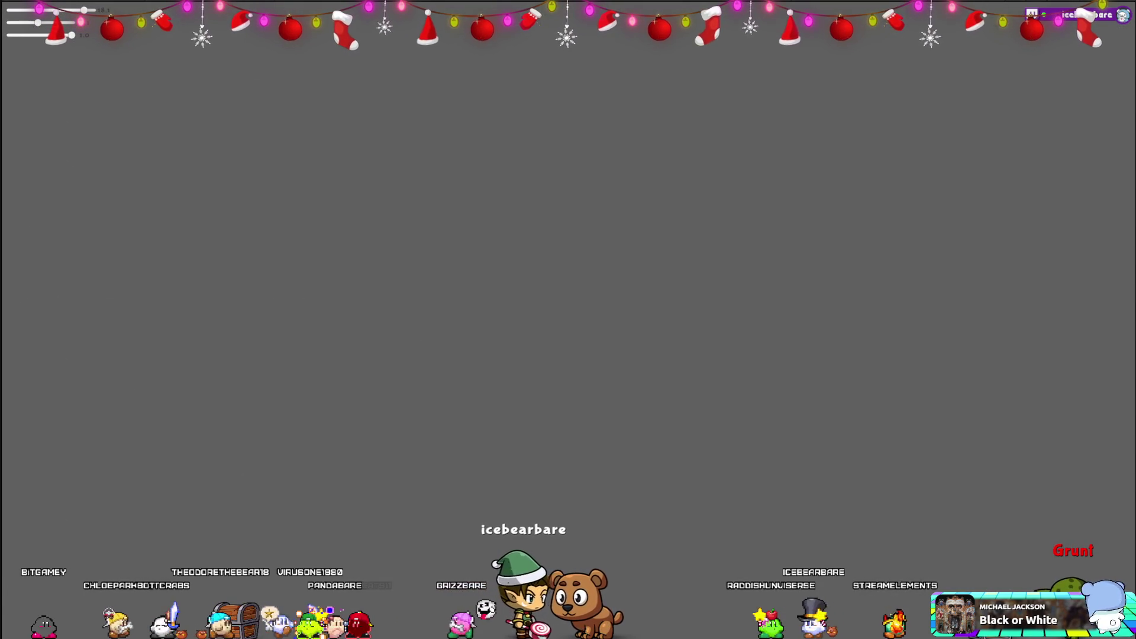
Make the bear's Capsule Collider 2D a trigger and try a 0.33 scale
left_click(914, 300)
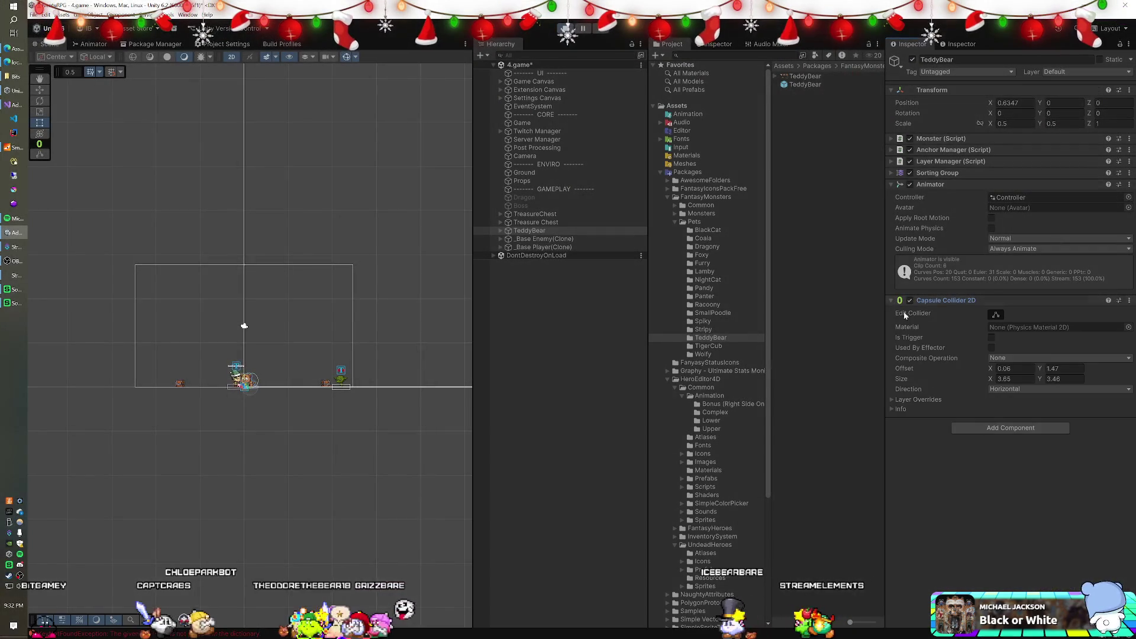
left_click(991, 338)
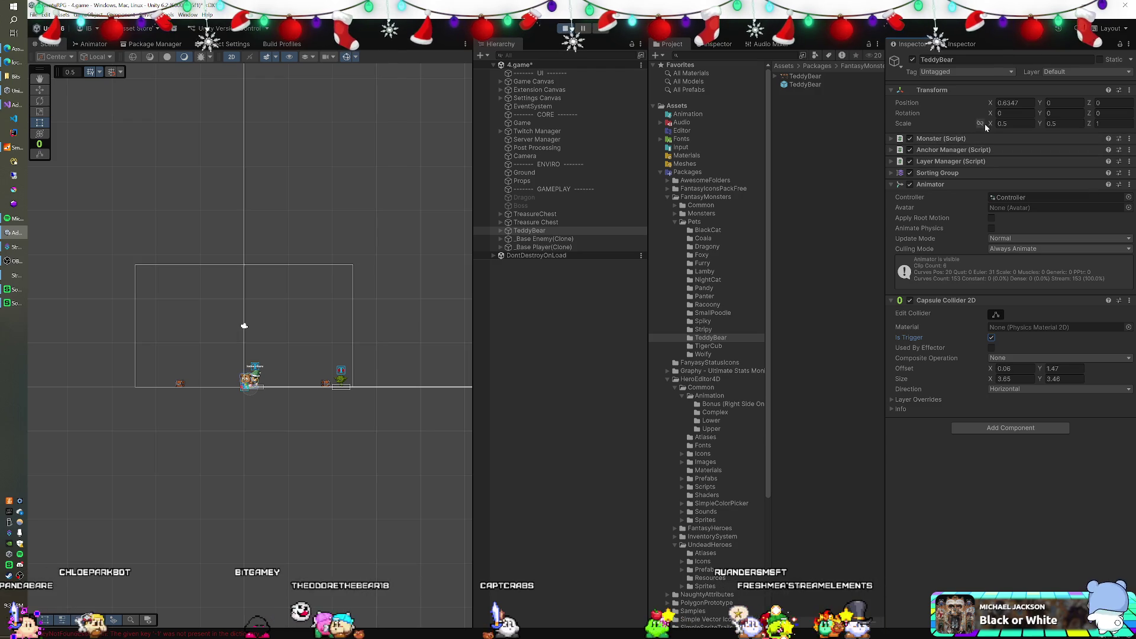
type("0.33")
key("Tab")
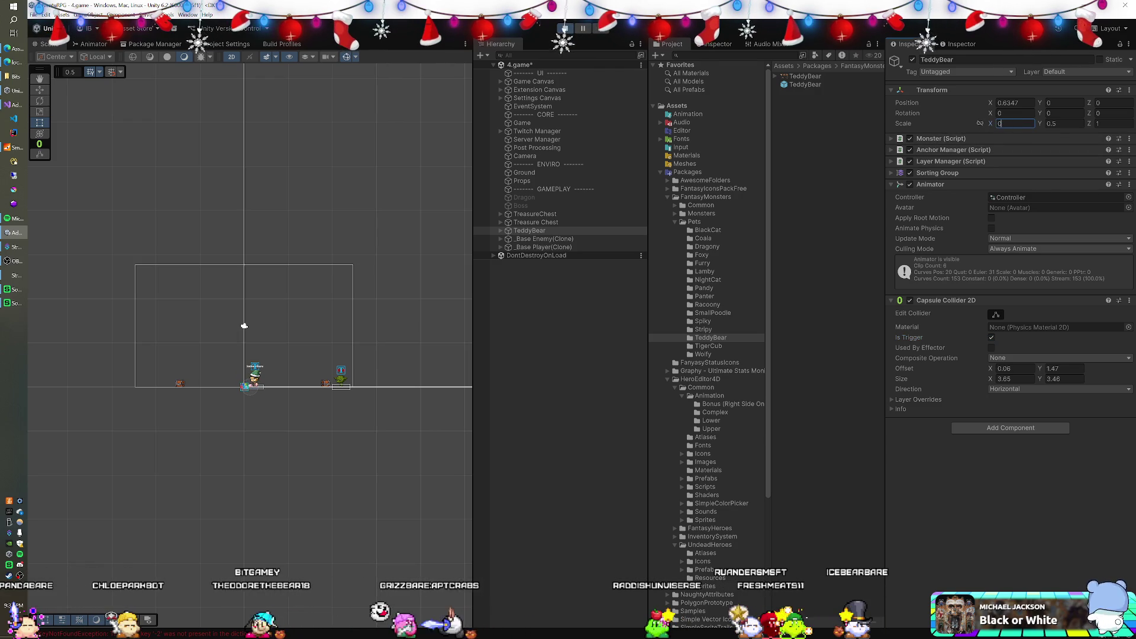
type("0.33")
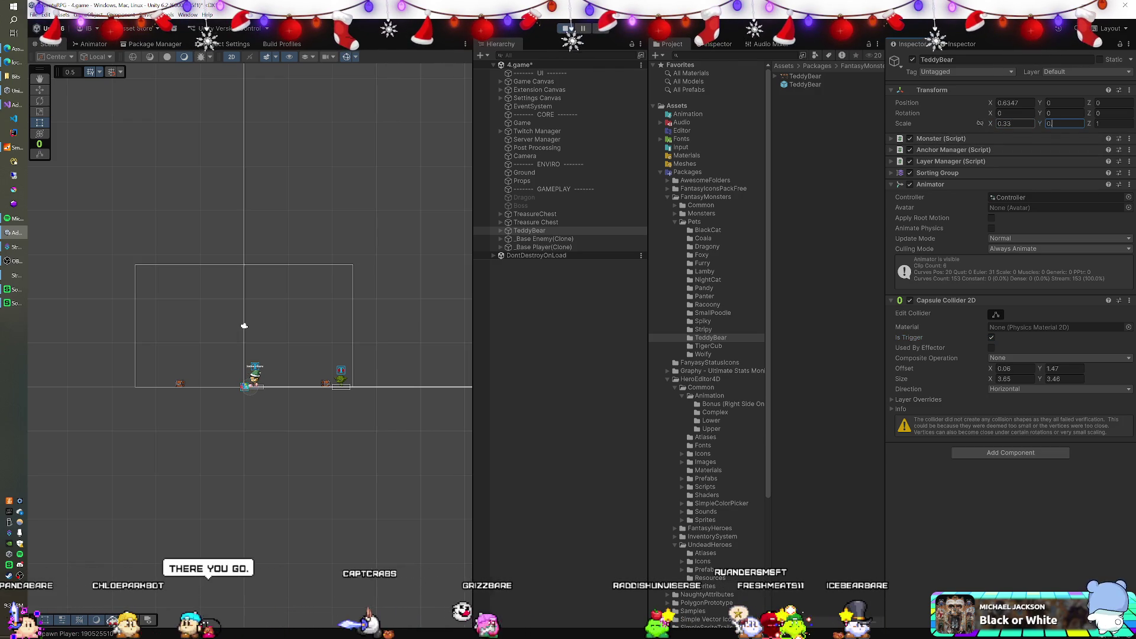
key("shift+Tab")
Settle the bear's X and Y scale at 0.225, then lower the camera Position Offset to -0.76
type("0.15")
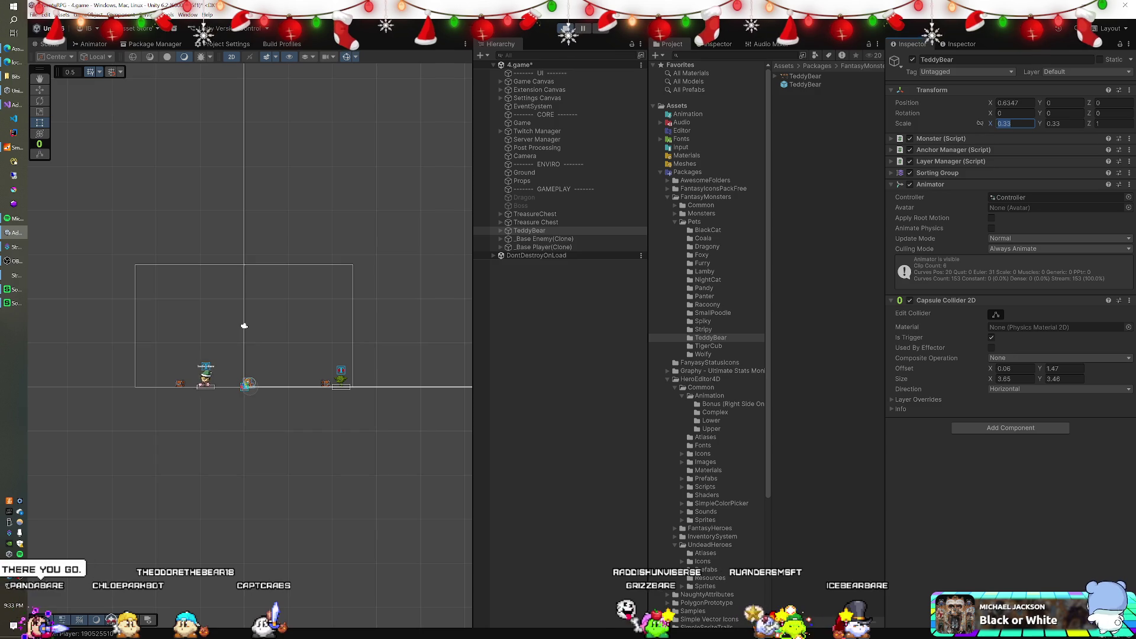
key("Tab")
type("0.1")
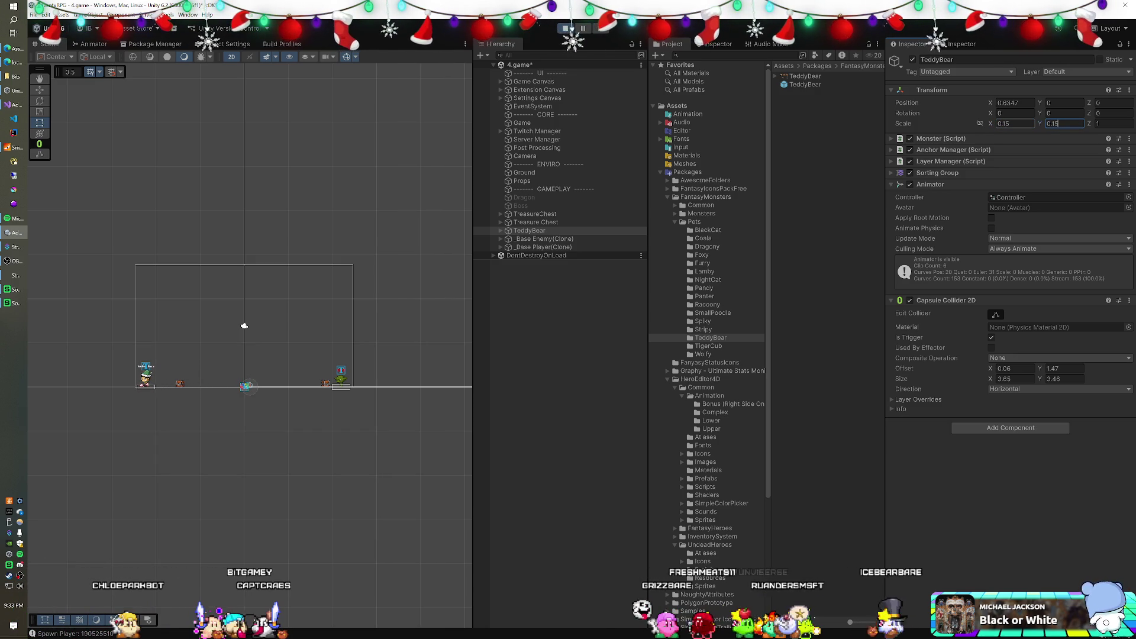
key("shift+Tab")
type("0.225")
key("Tab")
type("0.225")
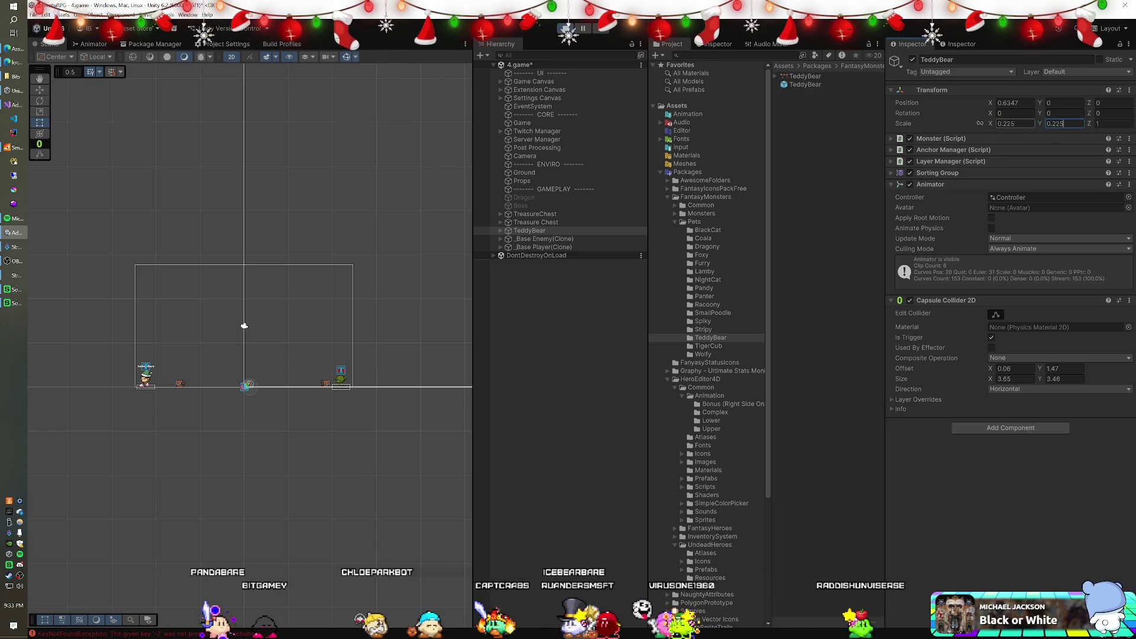
key("Return")
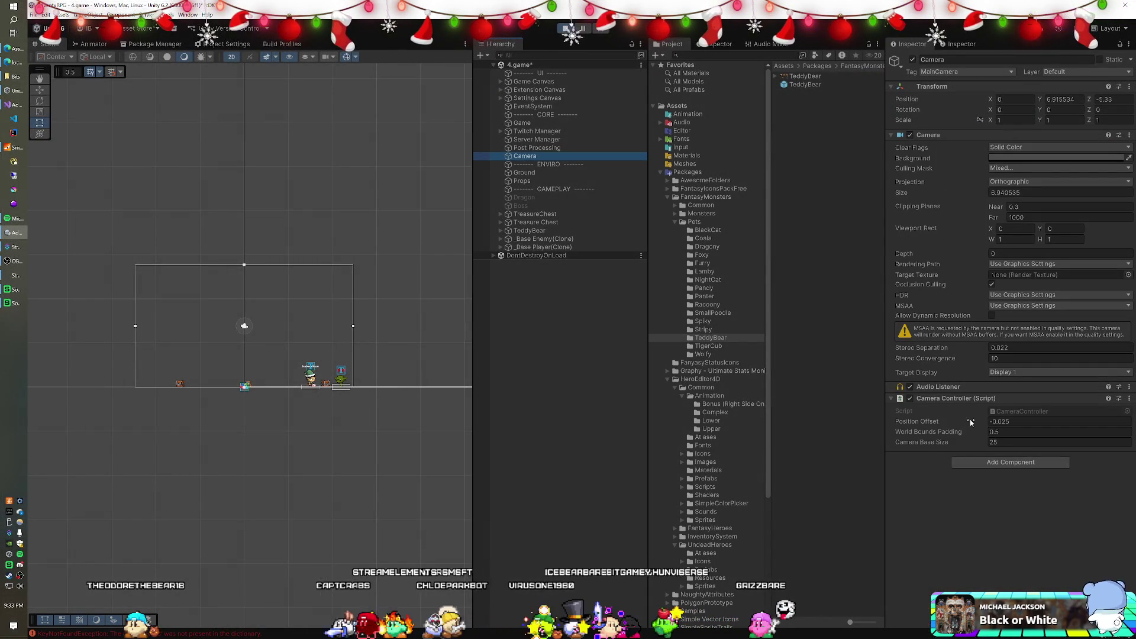
mouse_move(968, 422)
left_mouse_down()
mouse_move(950, 420)
mouse_move(1101, 418)
left_mouse_up()
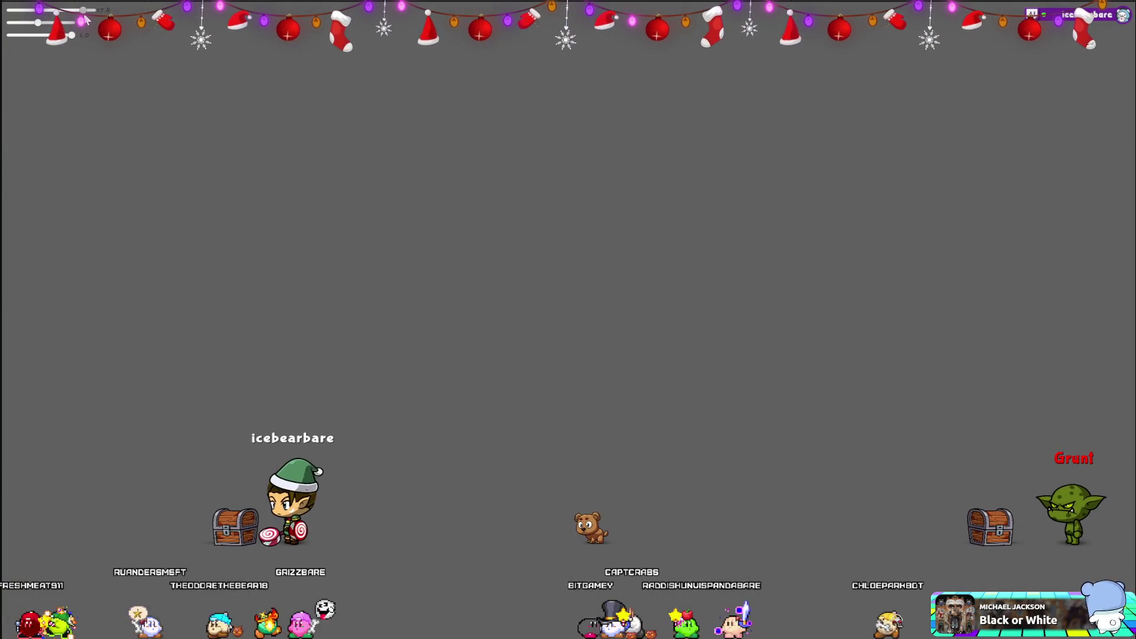
Enlarge the stream overlay text and locate the CameraController script from the Camera's Inspector
left_click_drag(84, 16, 89, 21)
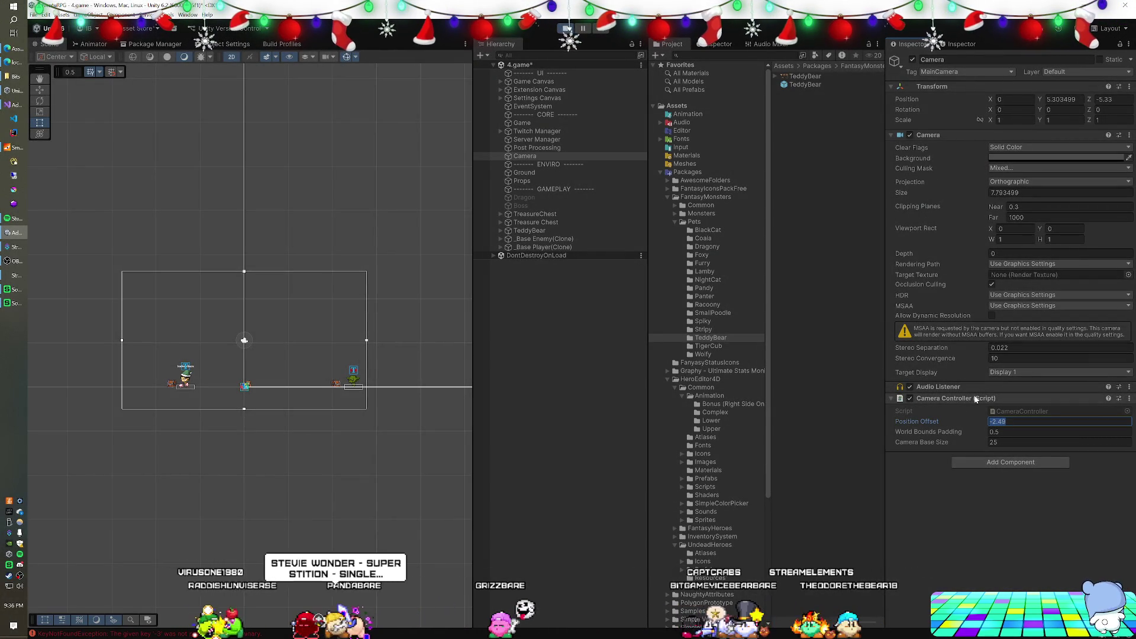
left_click(1017, 411)
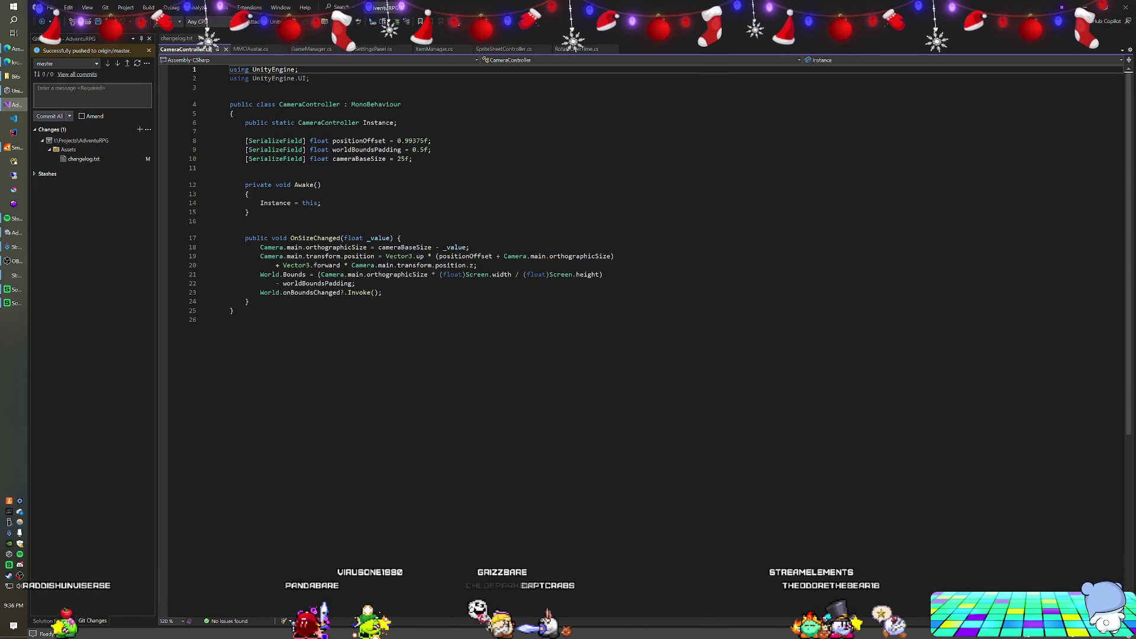
Add a serialized CameraMode mode field below the Instance declaration
left_click(249, 131)
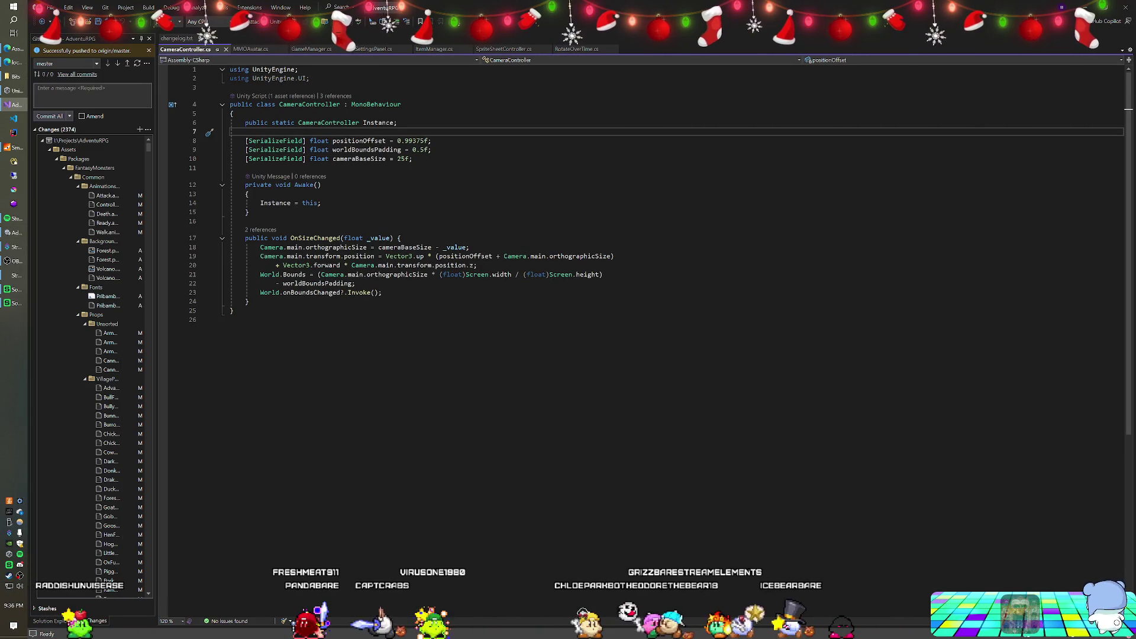
key("Return")
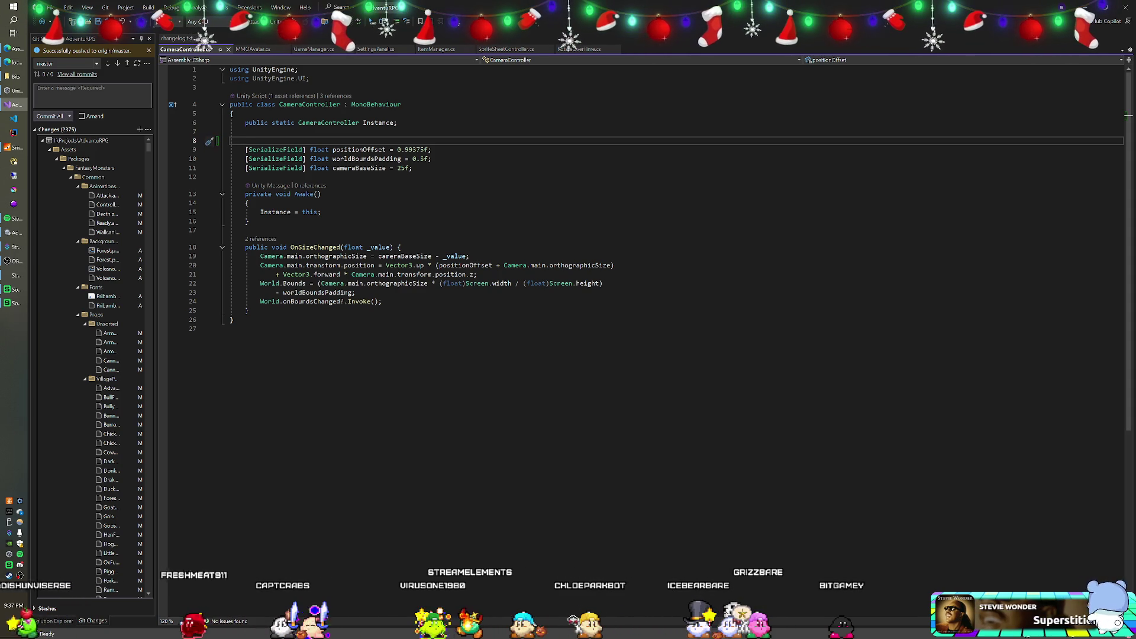
type("[SerializeField] Draw")
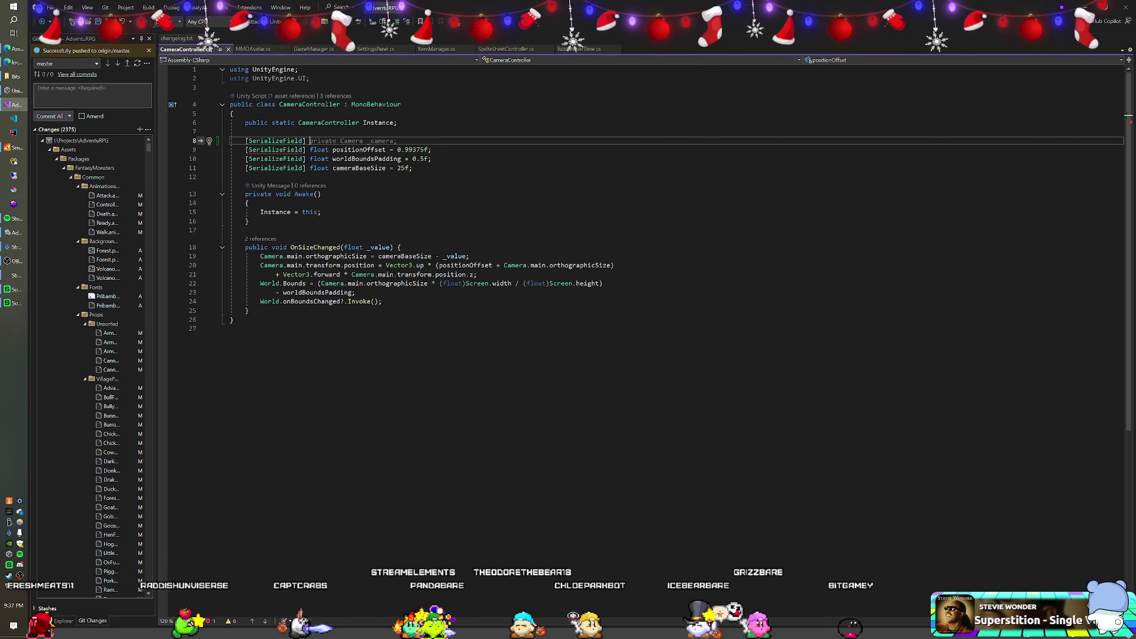
type("CameraMode")
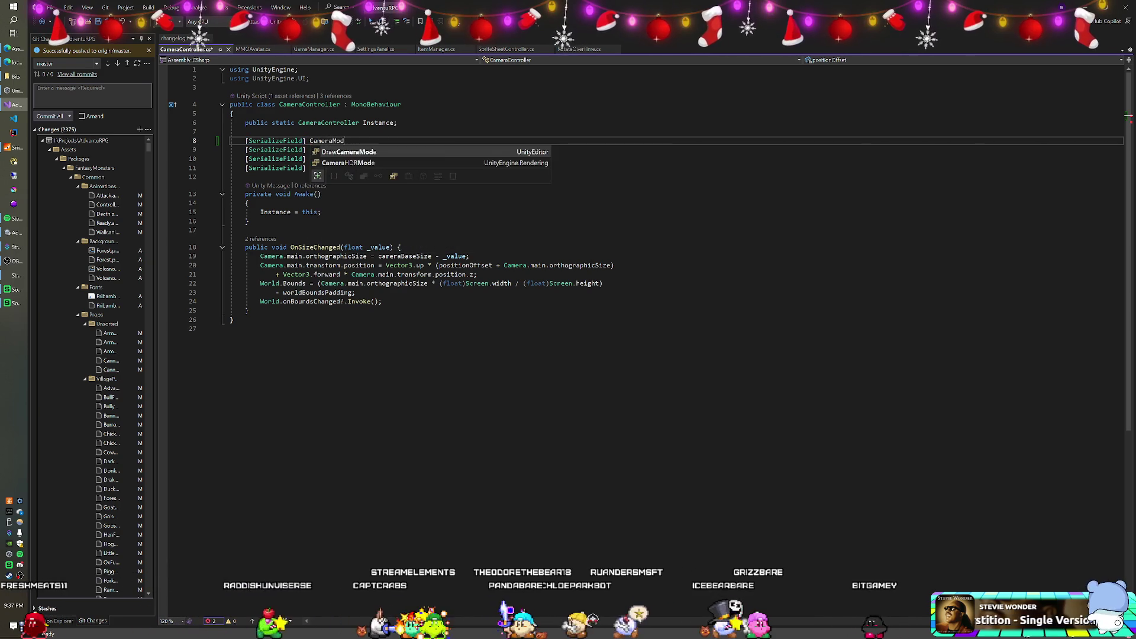
key("ctrl+z")
type(" mode;")
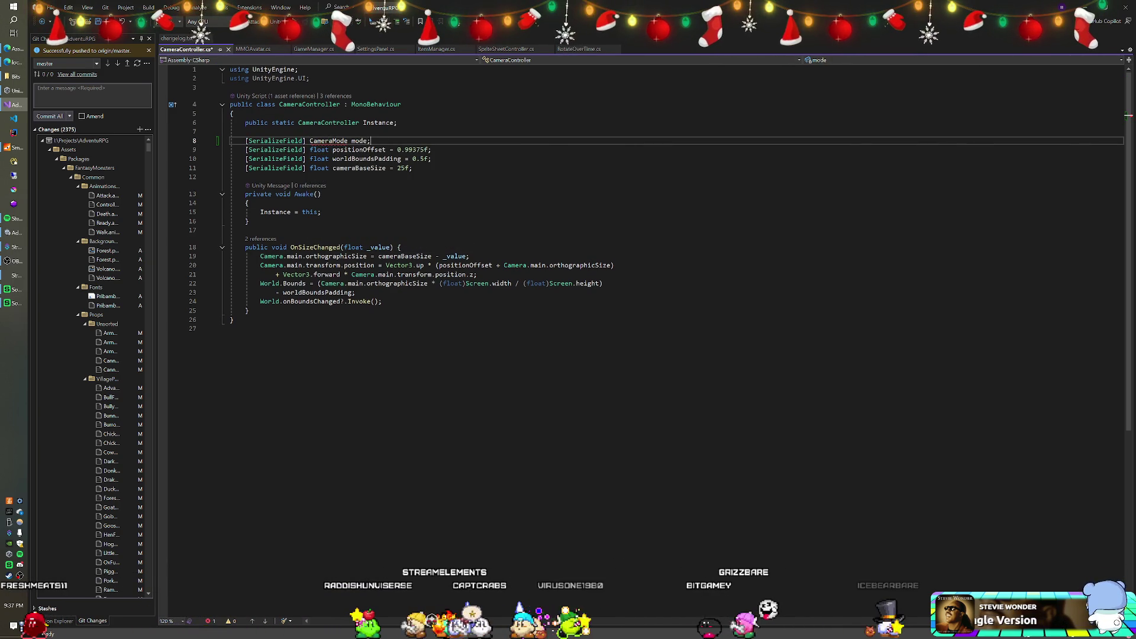
Declare a public CameraMode enum with Default and Elevated below OnSizeChanged
left_click(249, 310)
key("Return")
key("Return")
type("public enum CameraMode {")
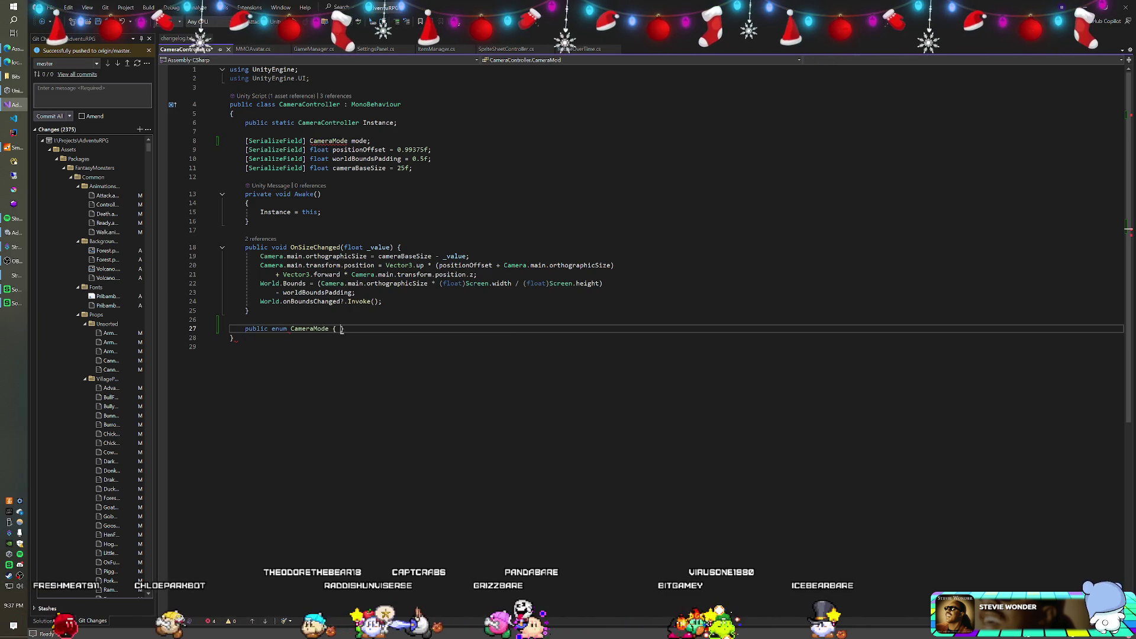
key("Return")
type("D")
key("Return")
type("Elevated")
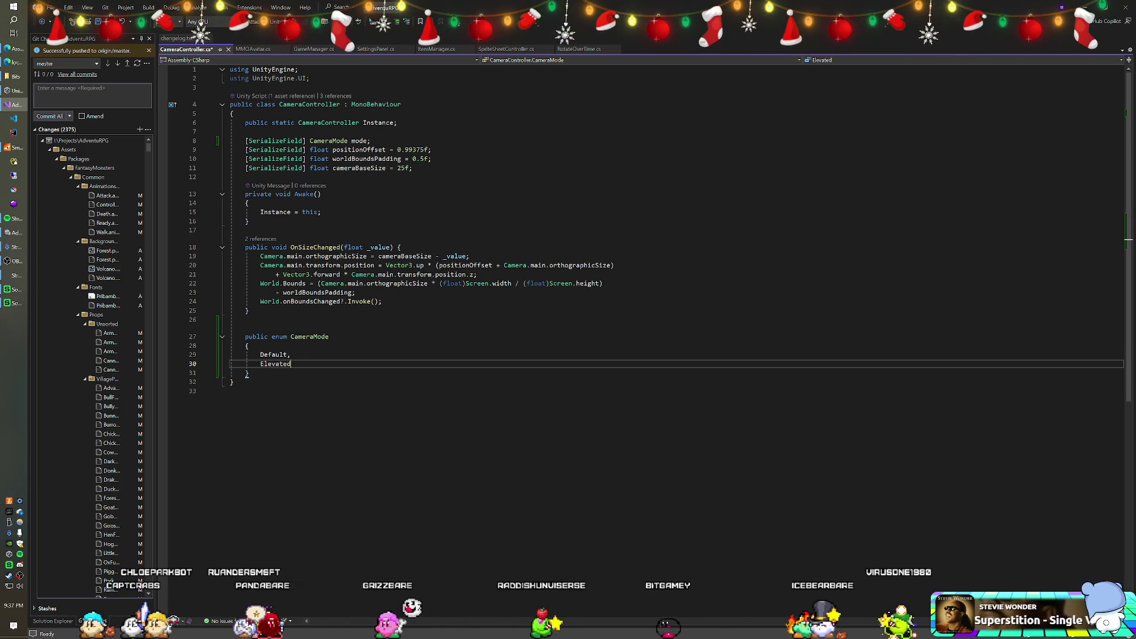
left_click(307, 336)
left_click(246, 319)
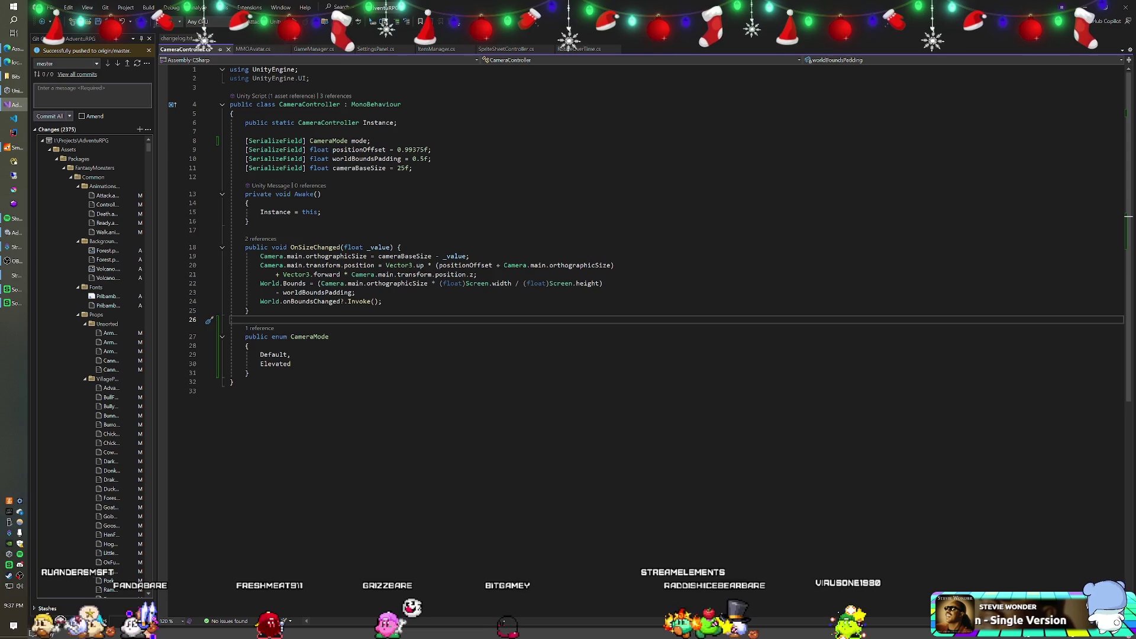
left_click(413, 168)
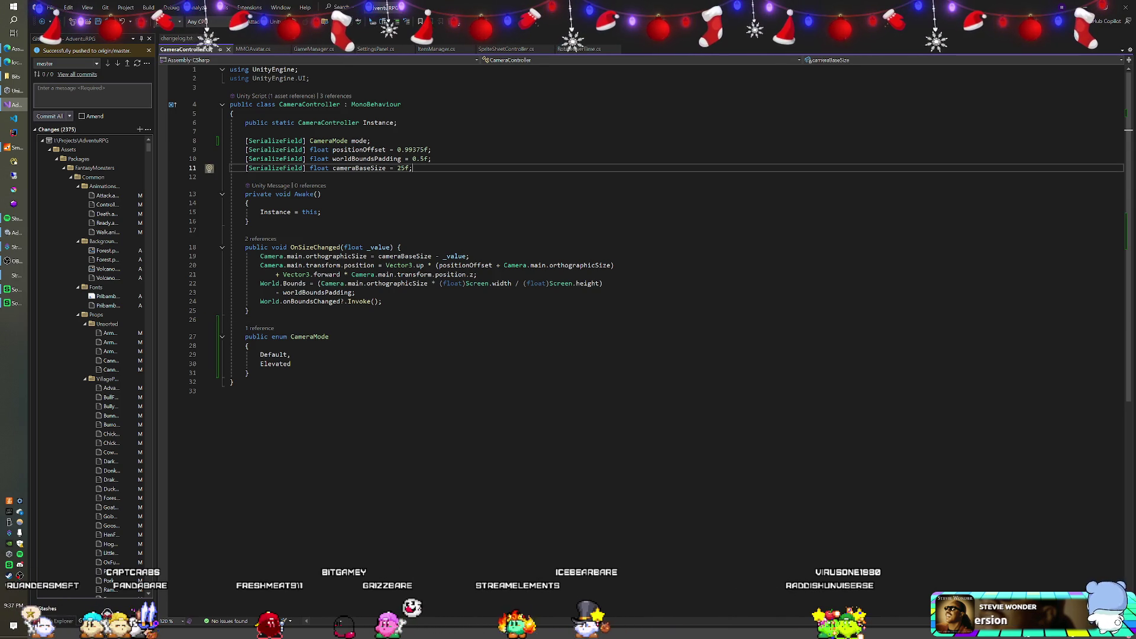
Stop the running game in Unity and return to the script
key("alt+Tab")
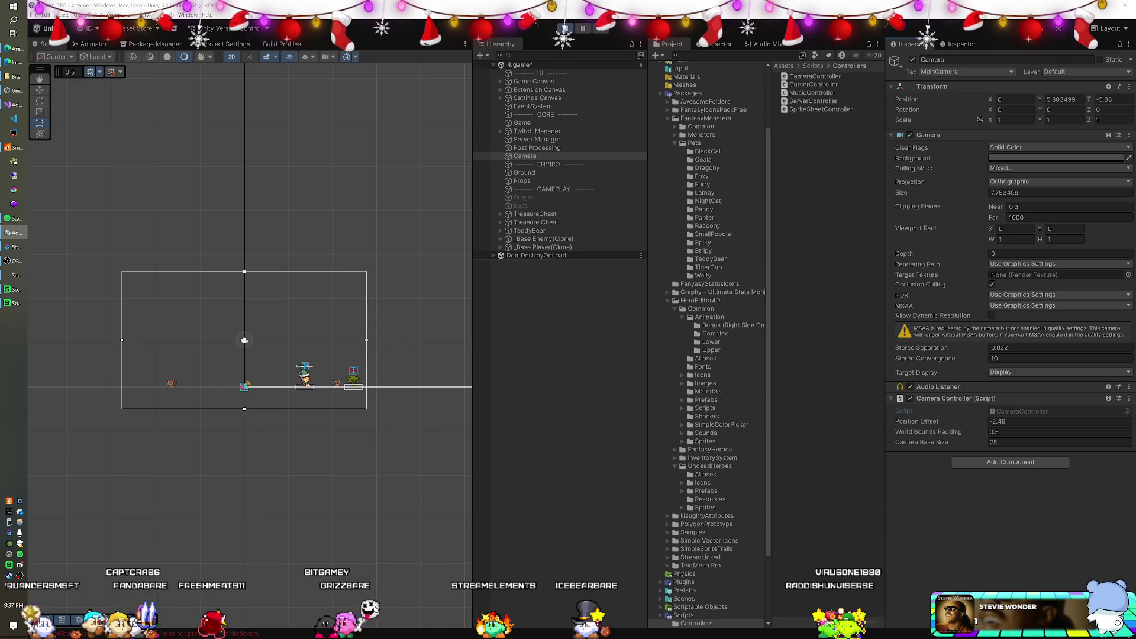
key("ctrl+p")
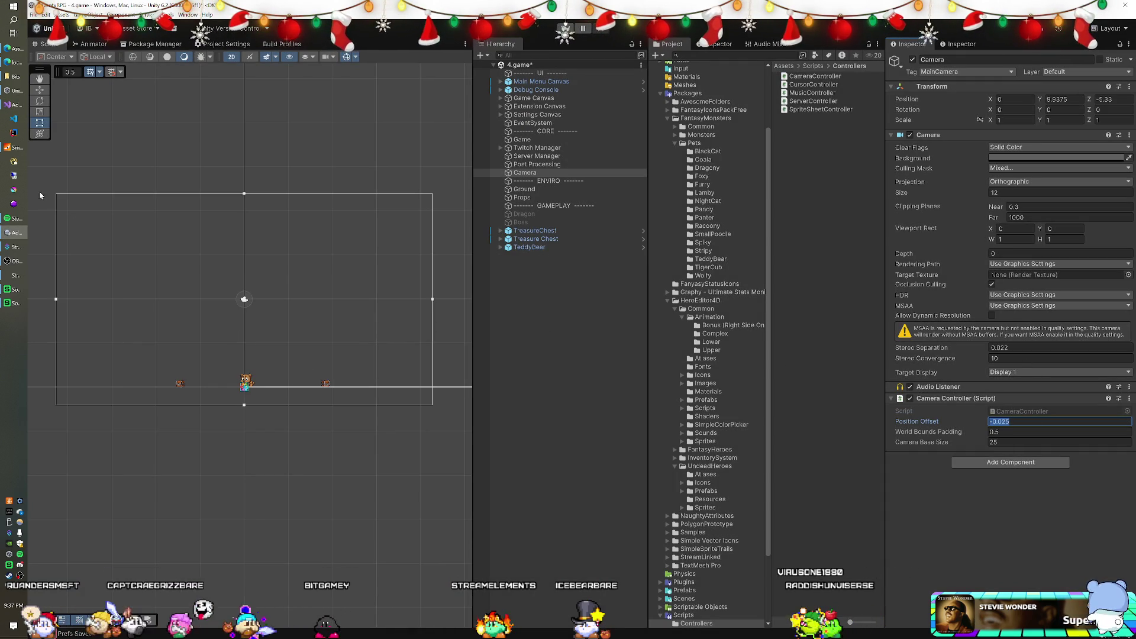
key("alt+Tab")
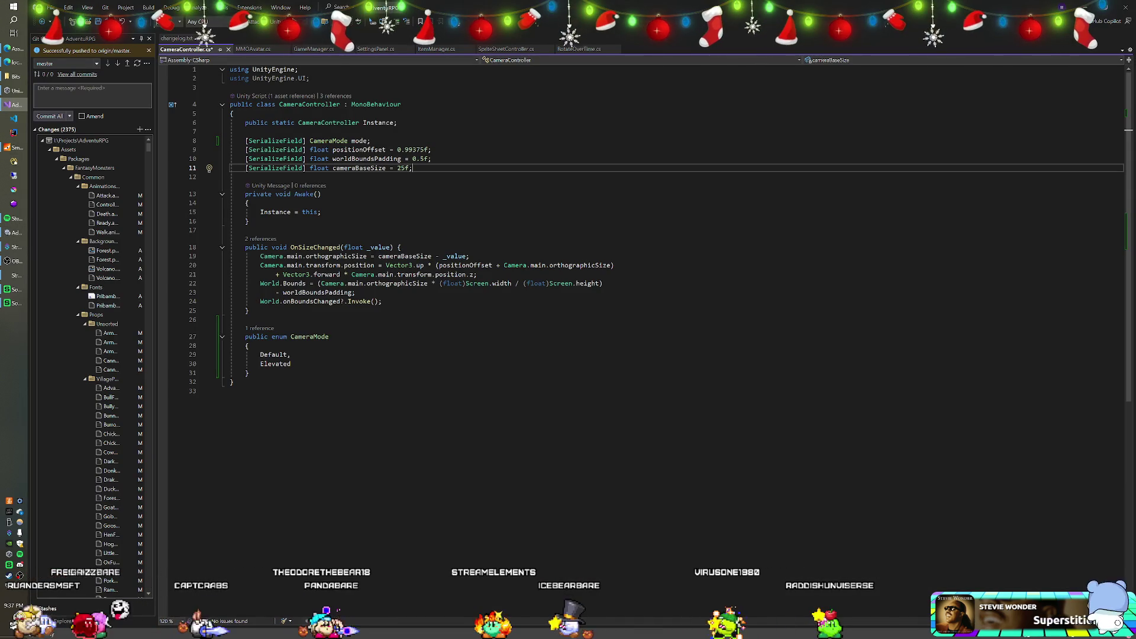
Change the positionOffset default from 0.99375 to -0.025
left_click_drag(397, 150, 417, 150)
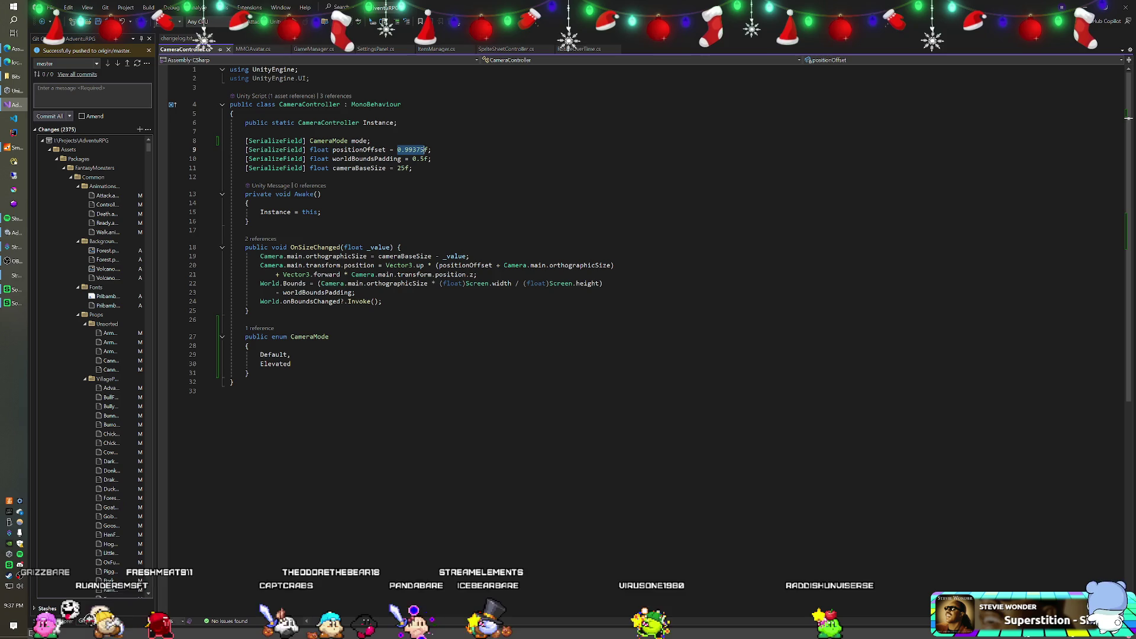
type("-0.025")
left_click(245, 177)
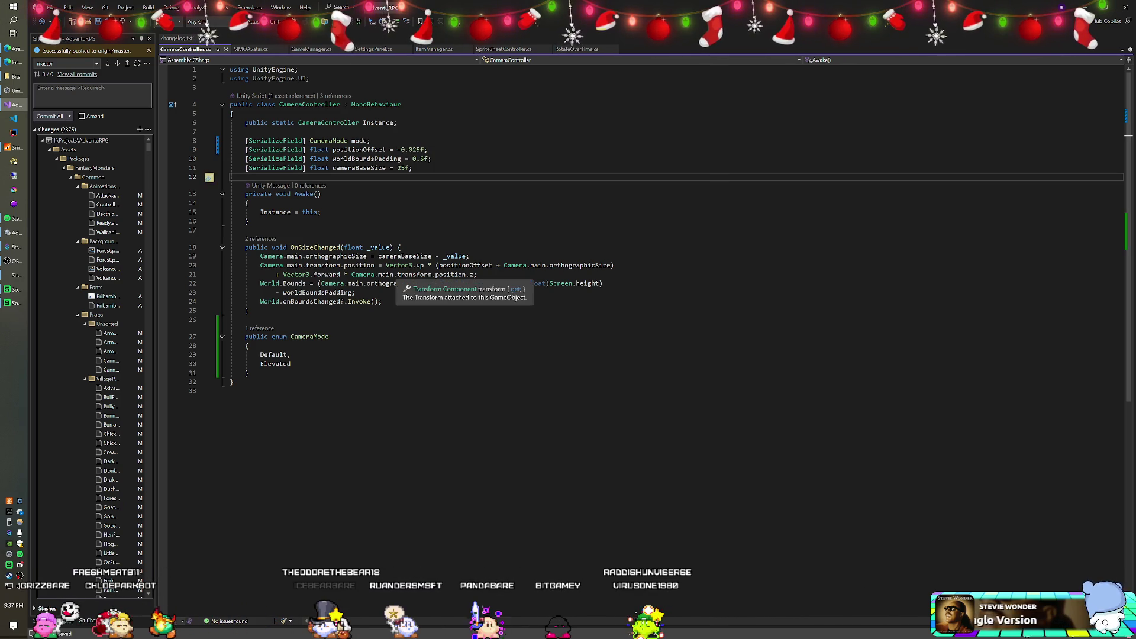
Write a CameraOffset property returning positionOffset when mode is Default, then go to Unity
left_click(249, 311)
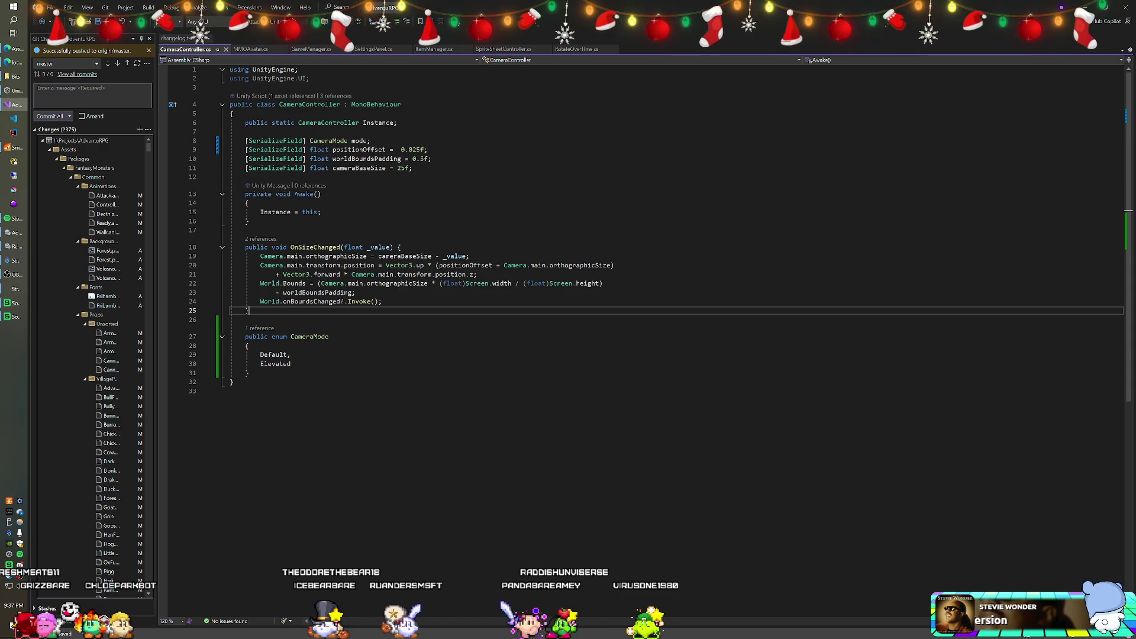
key("Return")
key("Return")
type("public flo")
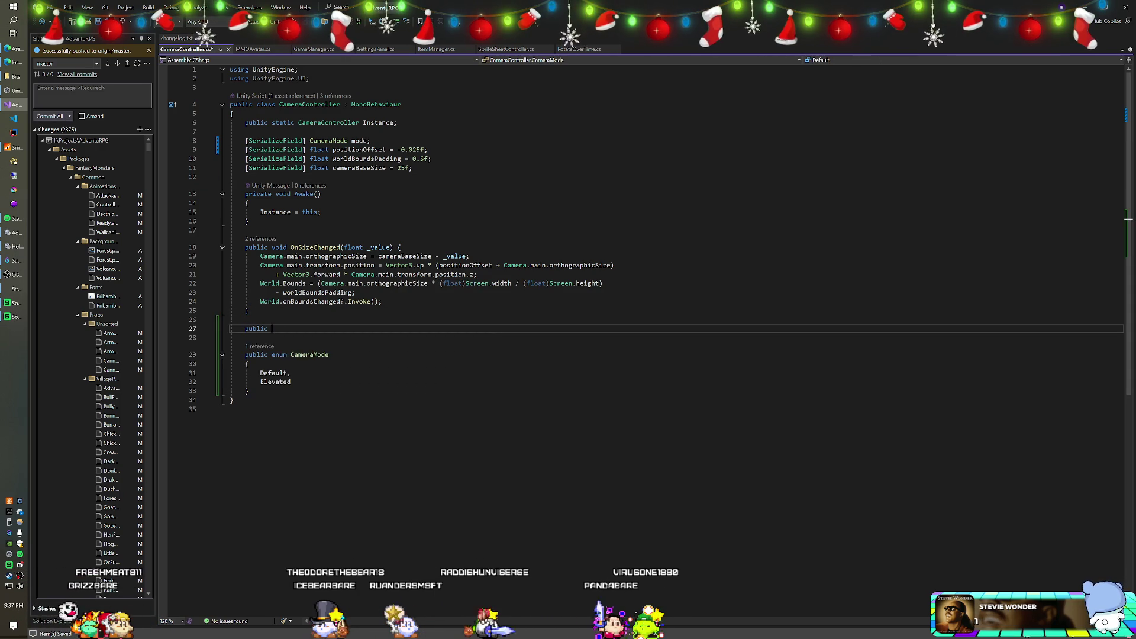
key("ctrl+BackSpace")
key("ctrl+BackSpace")
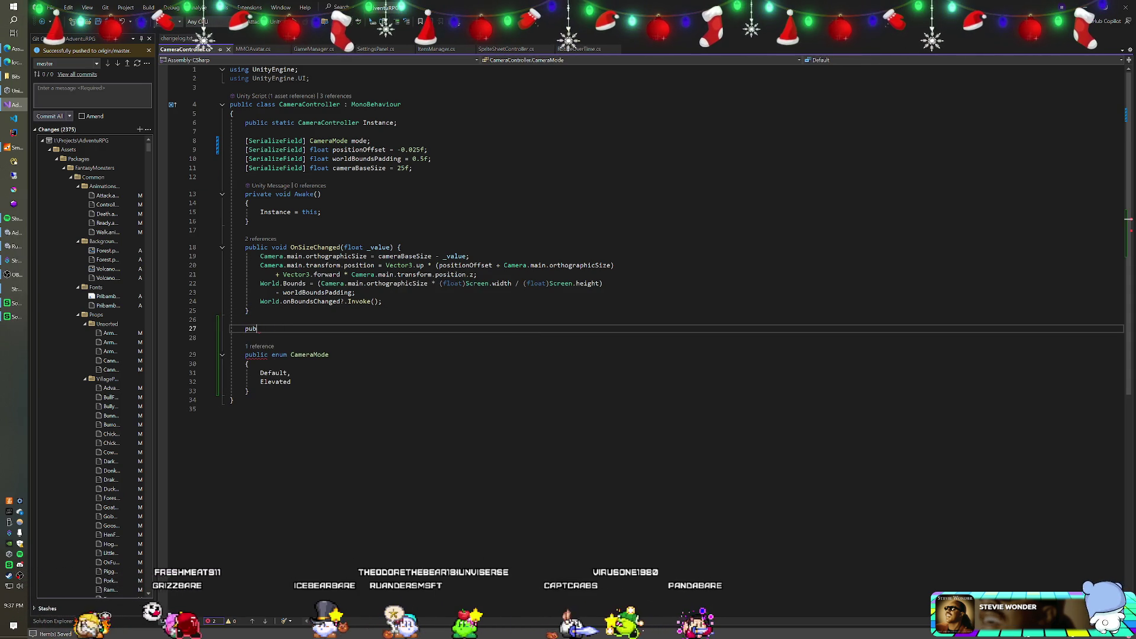
type("float")
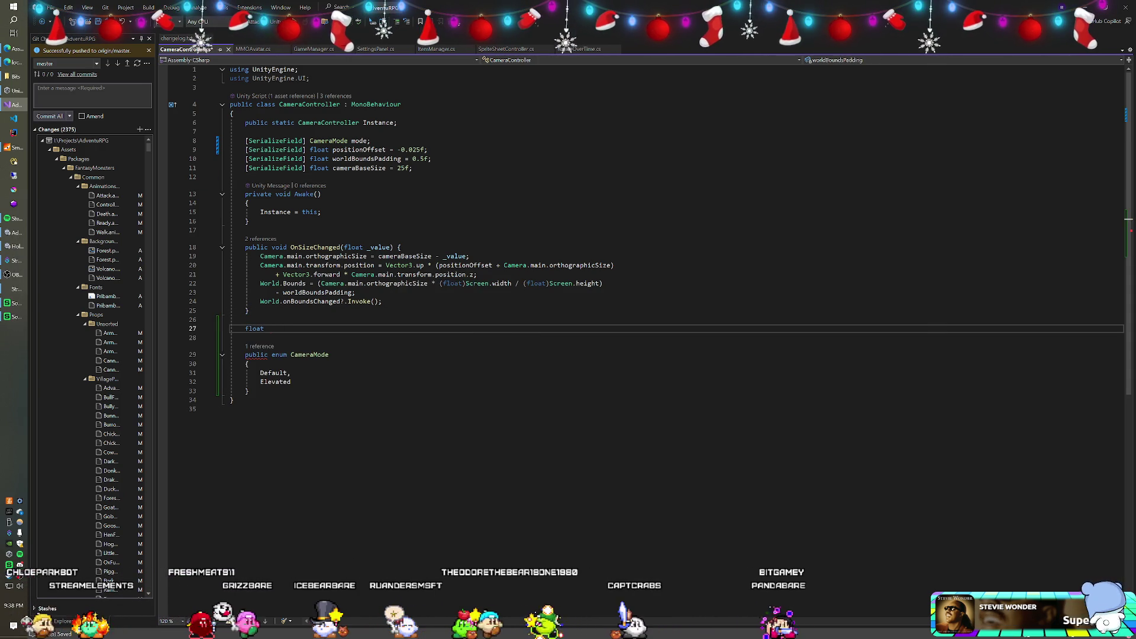
type(" Cemera")
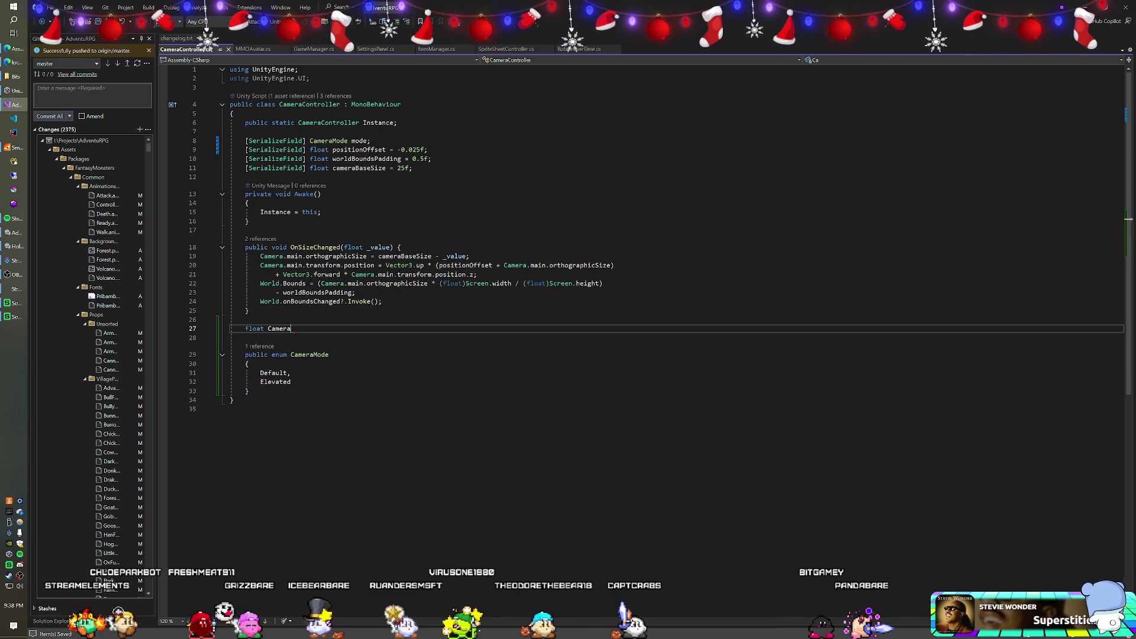
type("Offset { get { re")
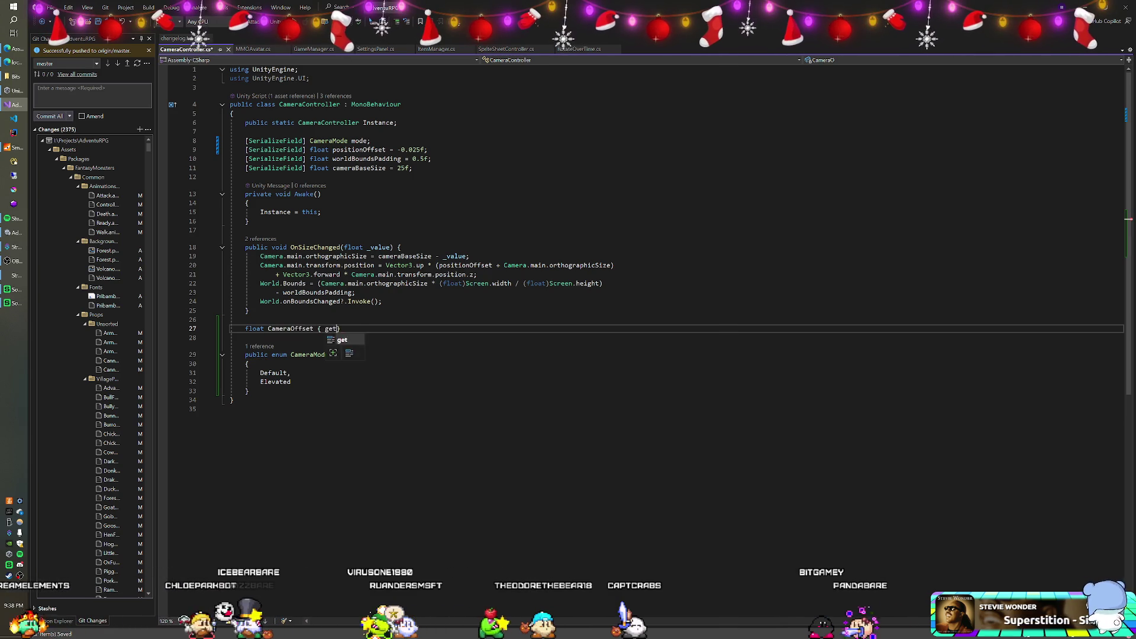
type("turn mode == ")
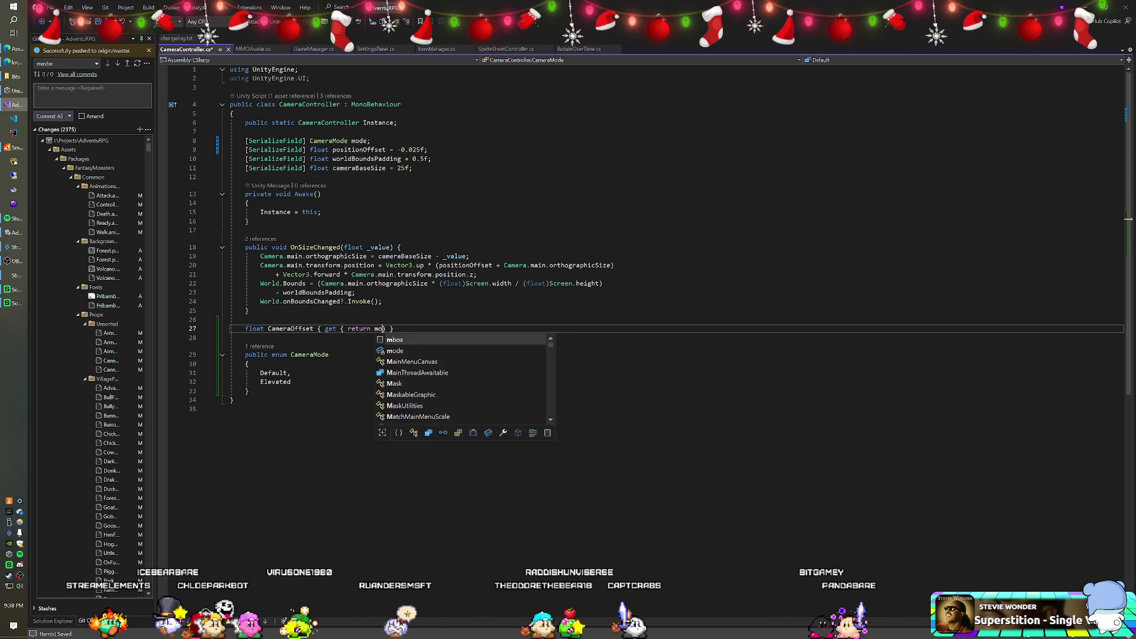
type("CameraMode.Default")
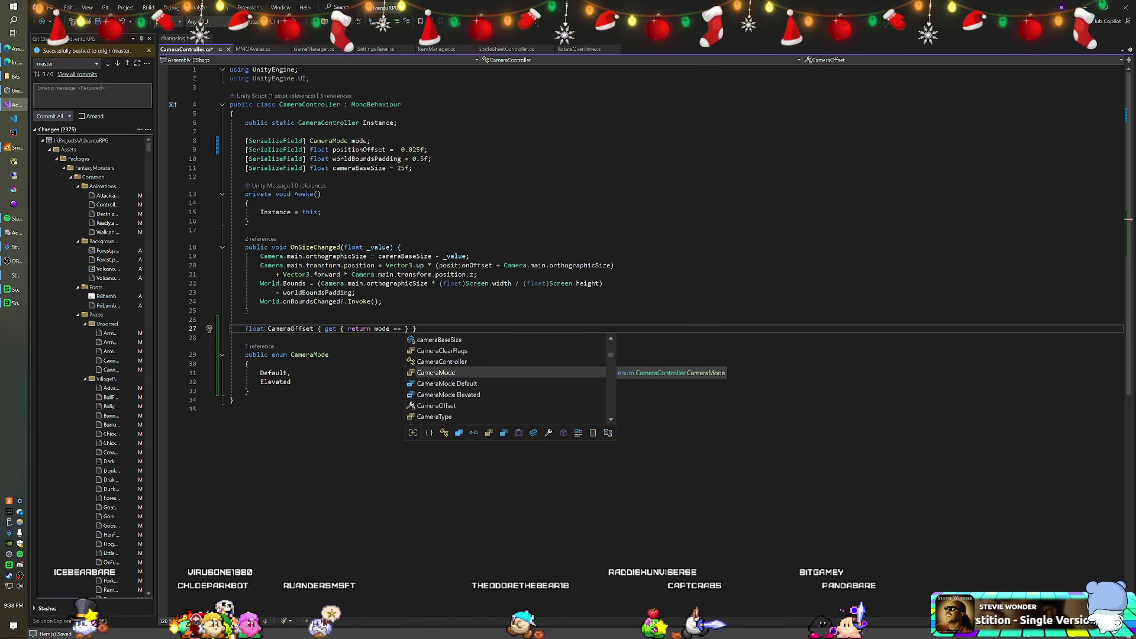
type(" ? po")
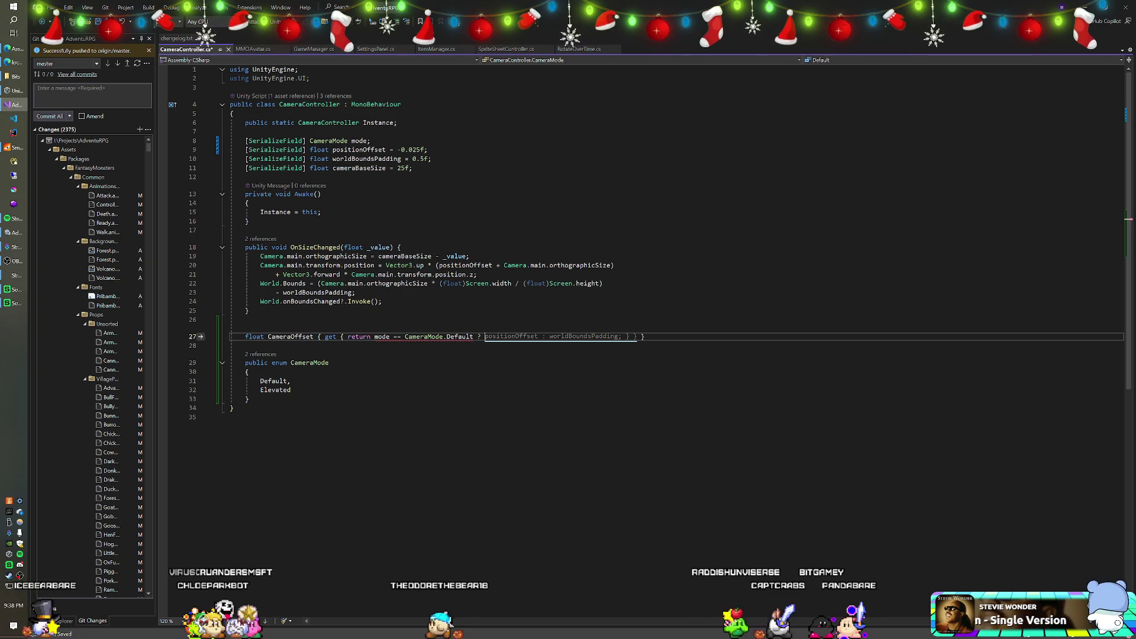
type("sitoinOffset")
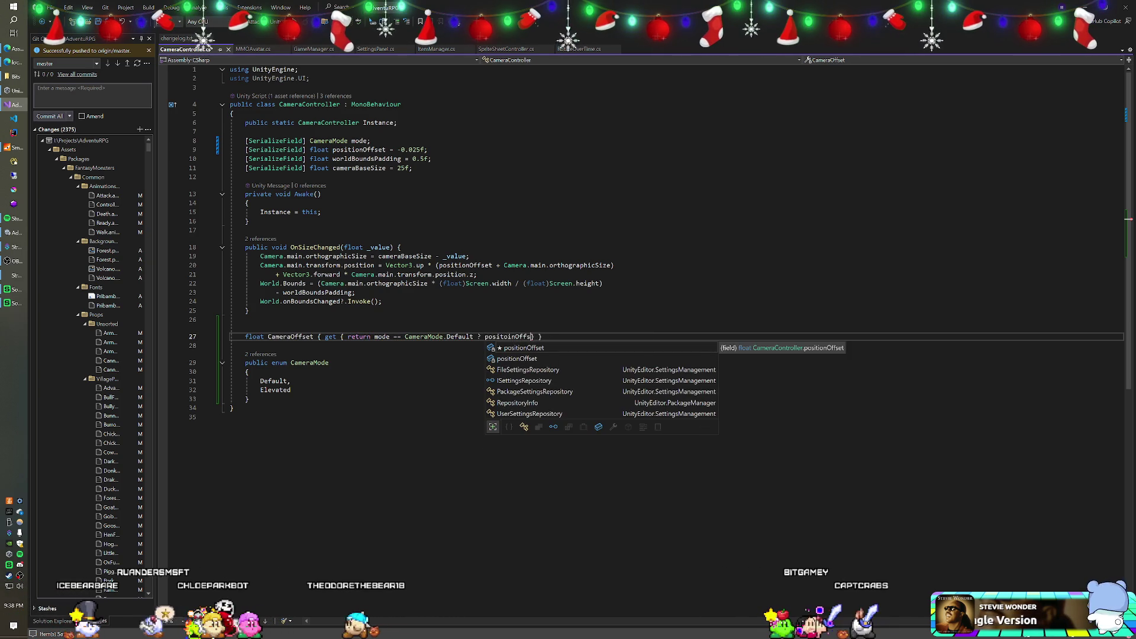
key("Tab")
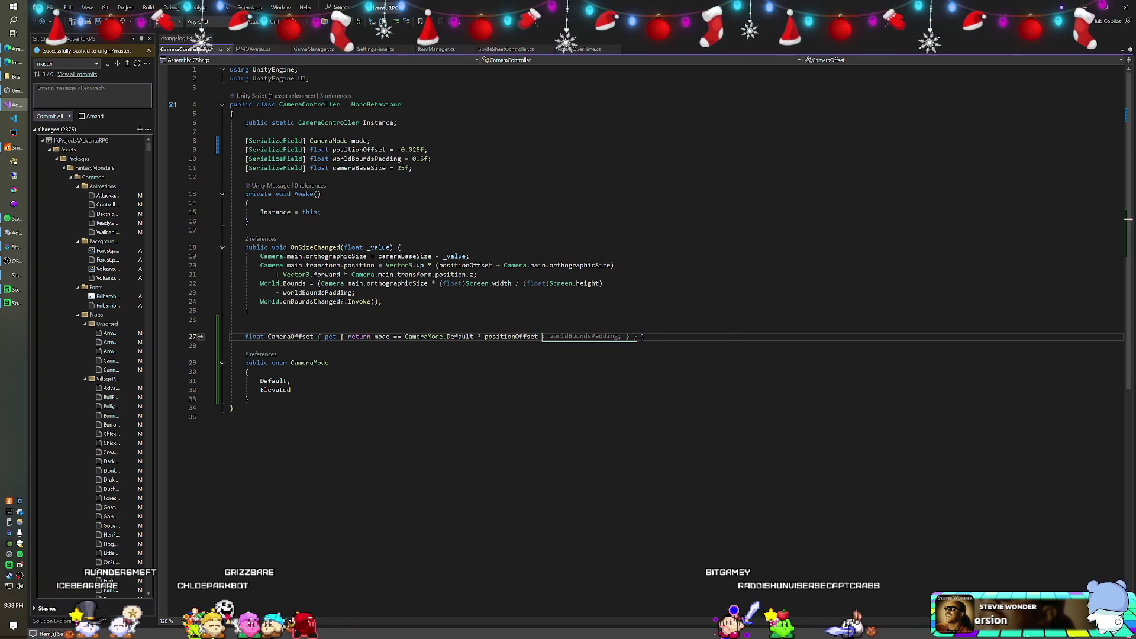
type(":")
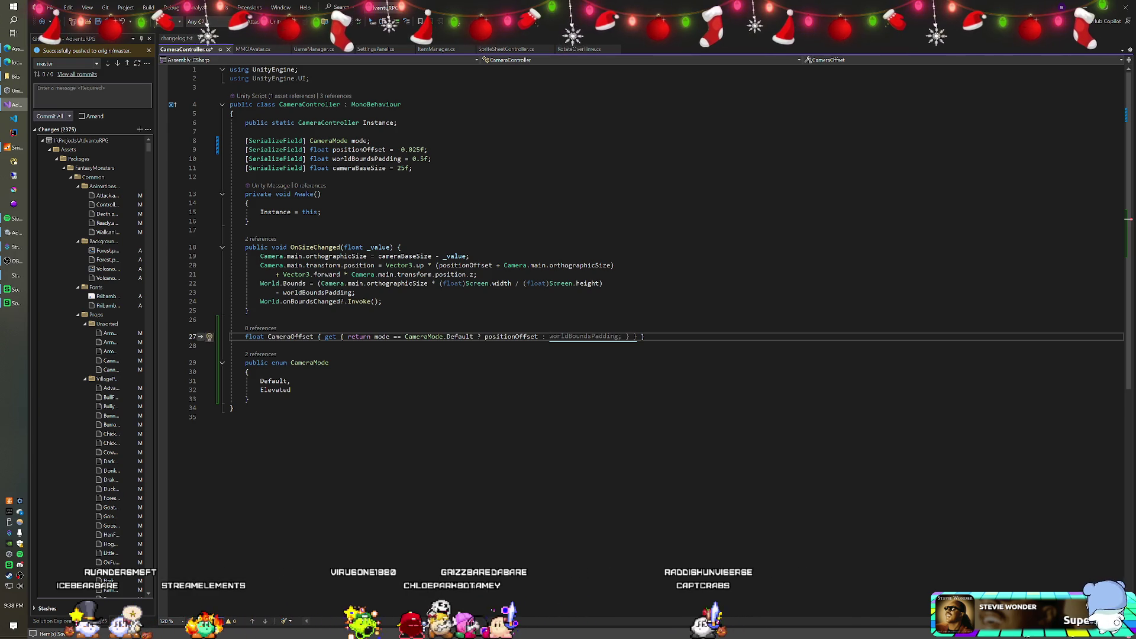
key("alt+Tab")
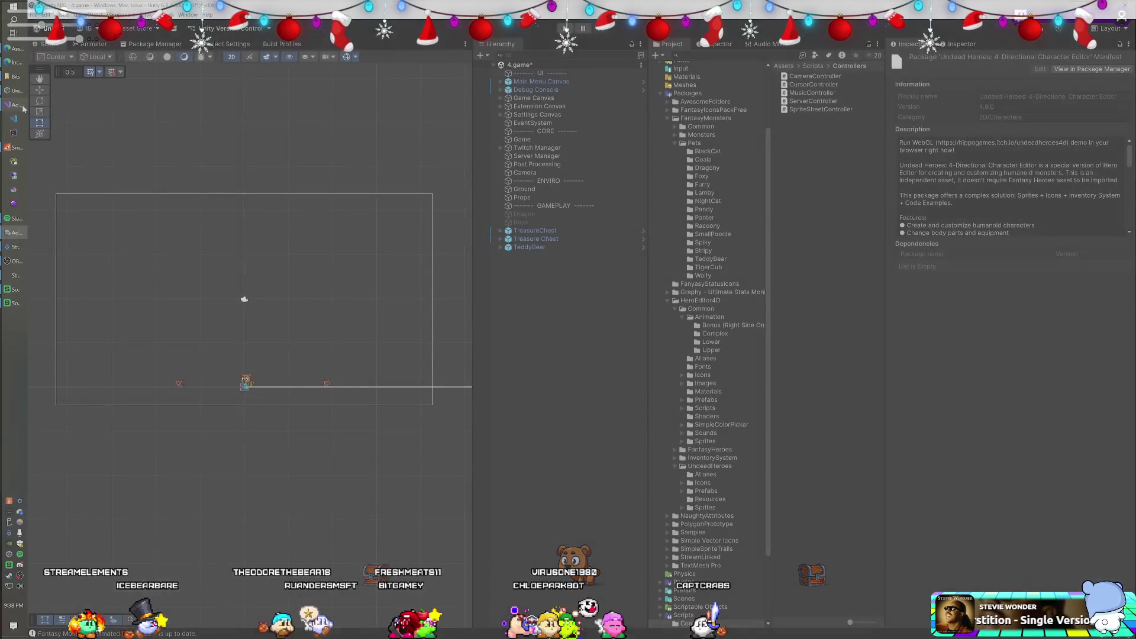
Save the script and use CameraOffset instead of positionOffset in the camera position line
key("alt+Tab")
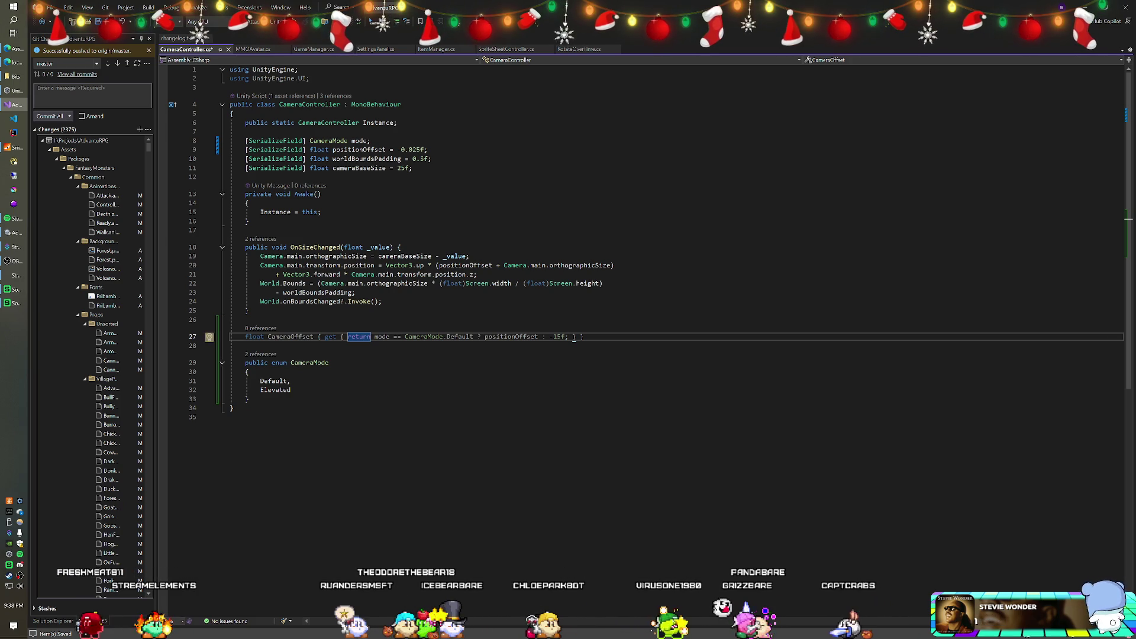
key("ctrl+s")
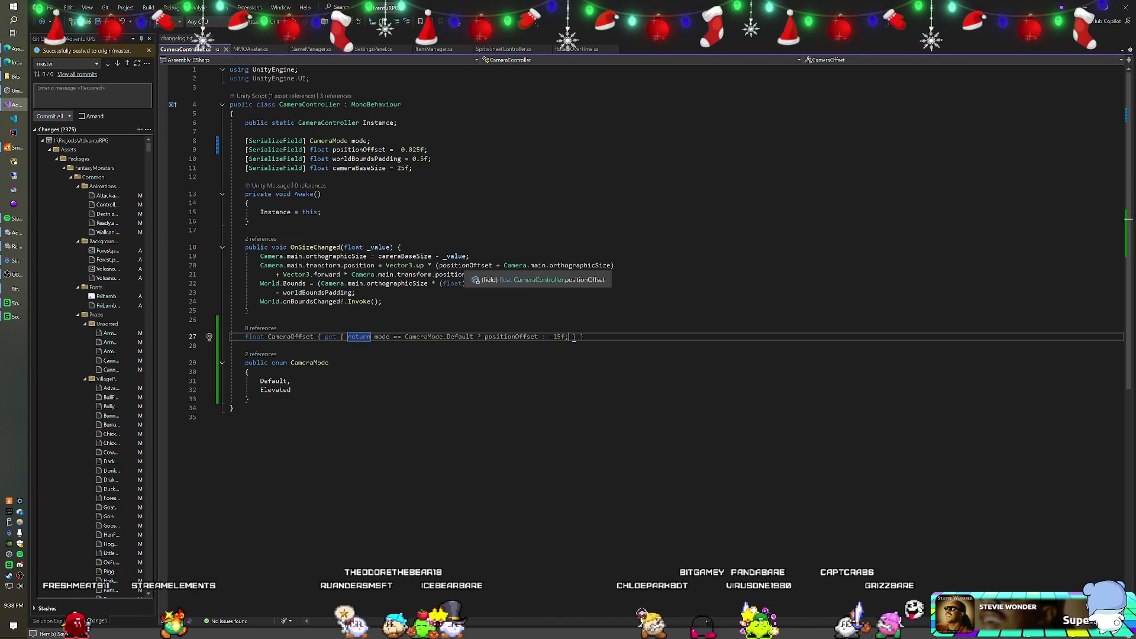
double_click(444, 265)
type("CameraOffse")
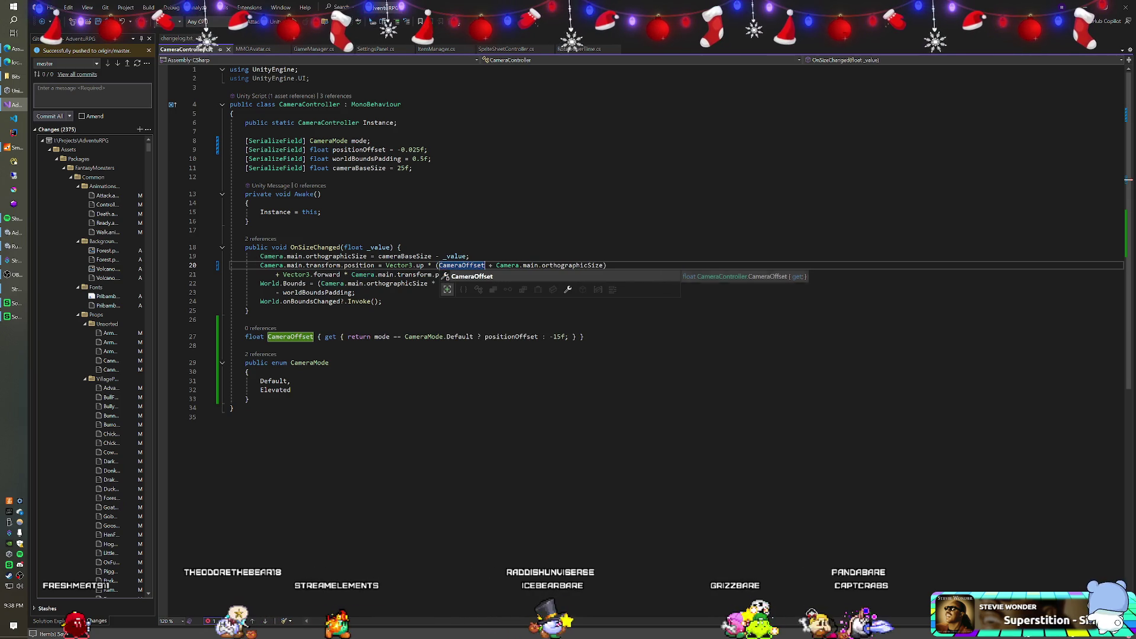
type("t")
left_click(470, 256)
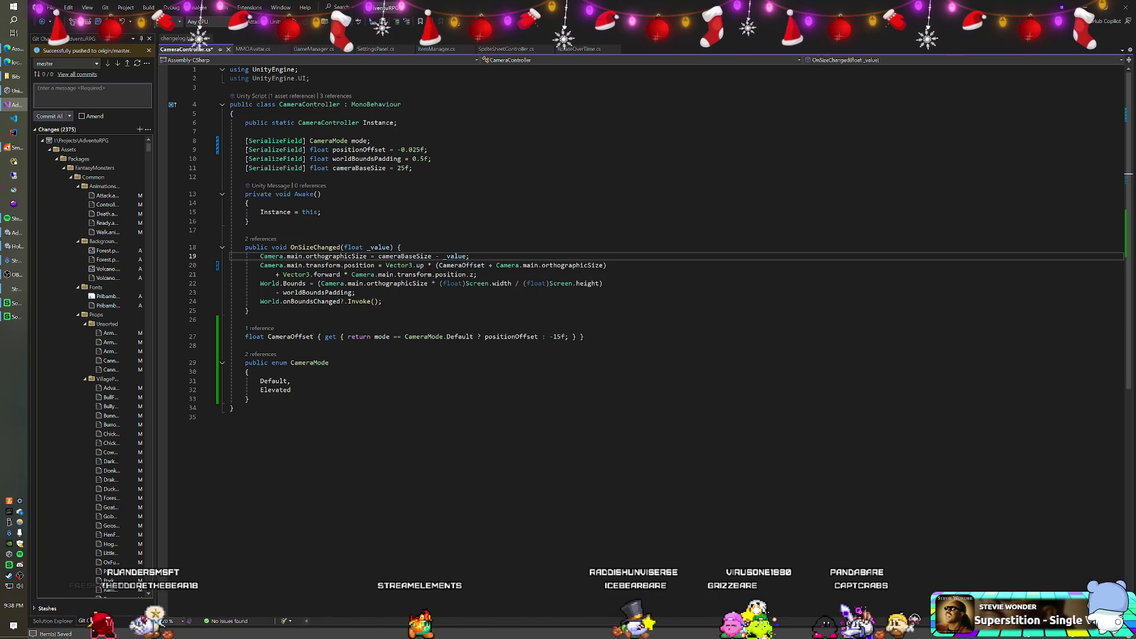
Rename the CameraOffset property to PositionOffset
double_click(288, 337)
key("ctrl+r")
key("ctrl+r")
type("Position")
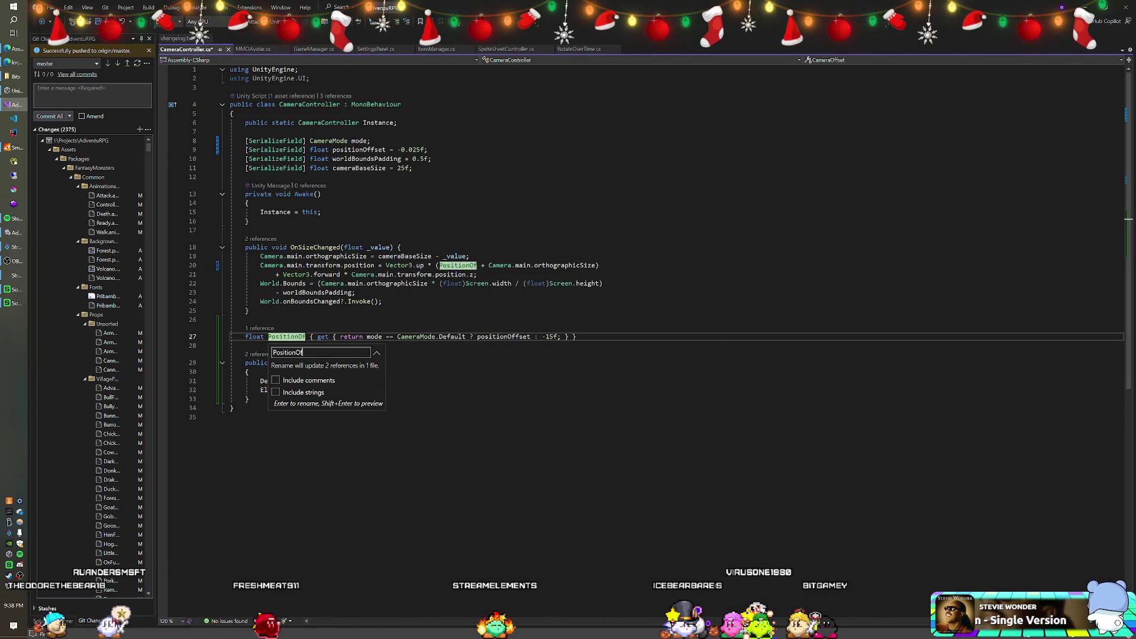
type("Offset")
key("Return")
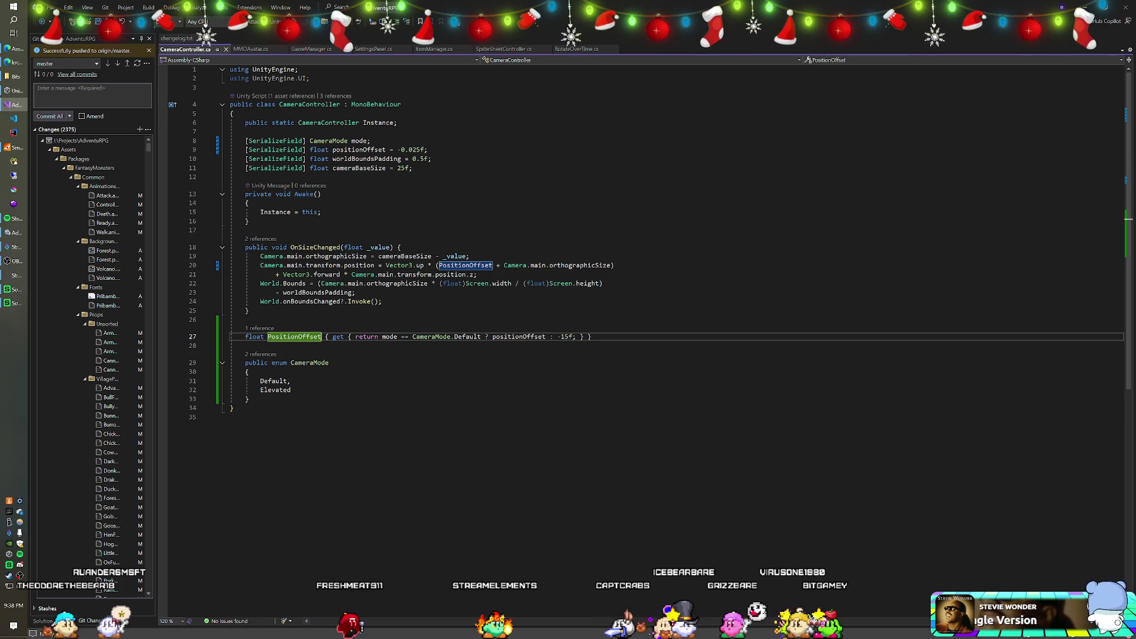
left_click(249, 310)
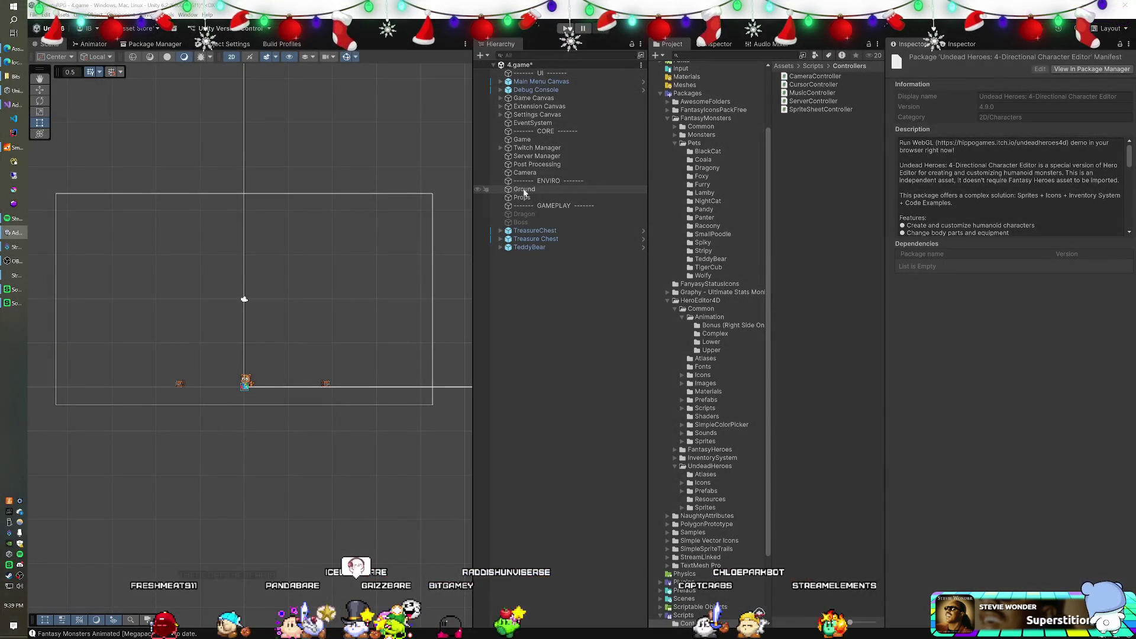
Switch the Camera's Camera Controller Mode to Elevated, run Play mode briefly, and return to Visual Studio
left_click(524, 172)
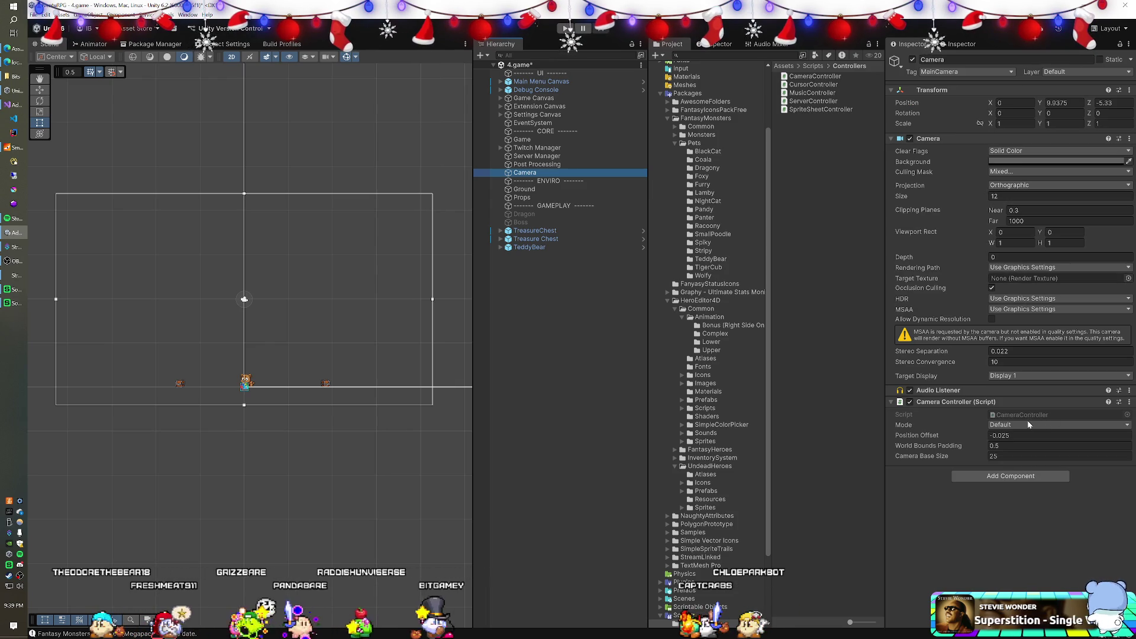
left_click(1028, 425)
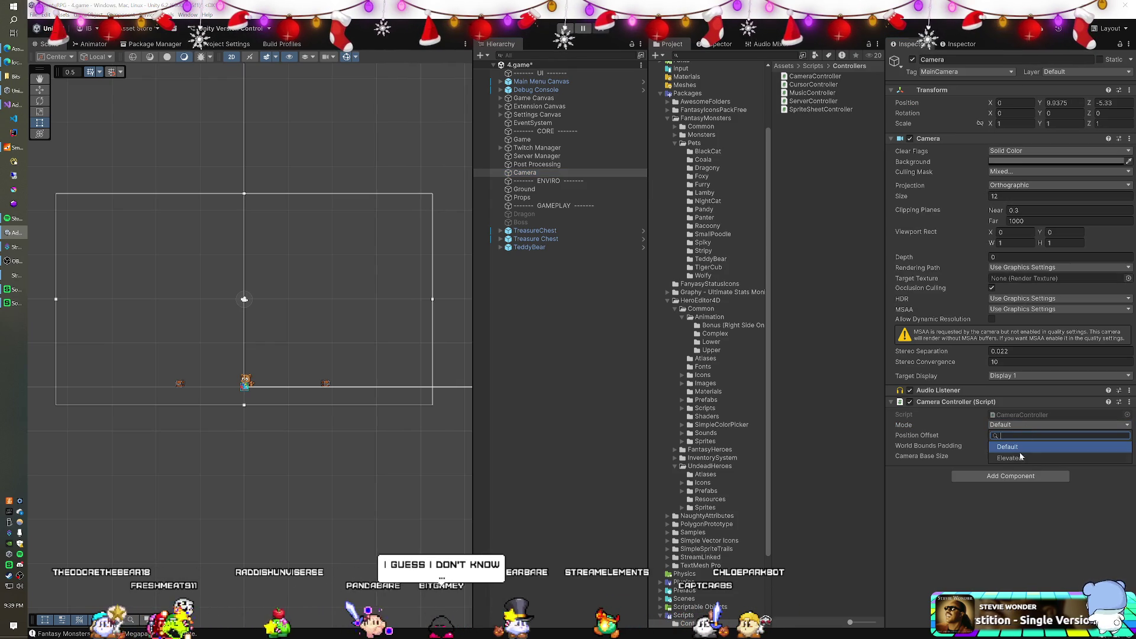
left_click(1015, 458)
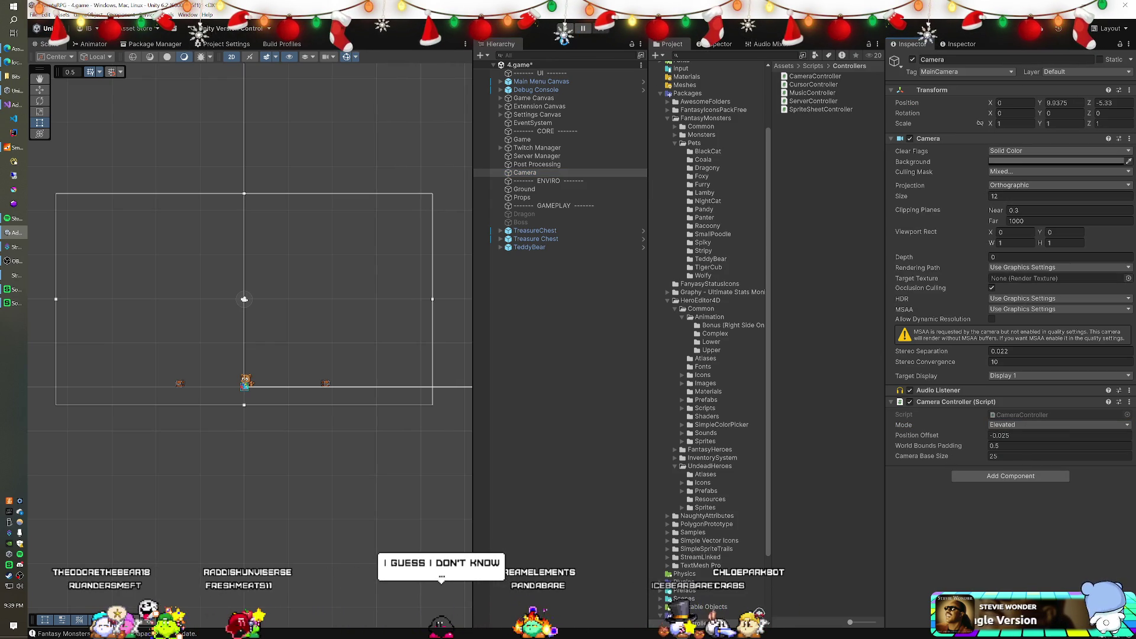
left_click(564, 28)
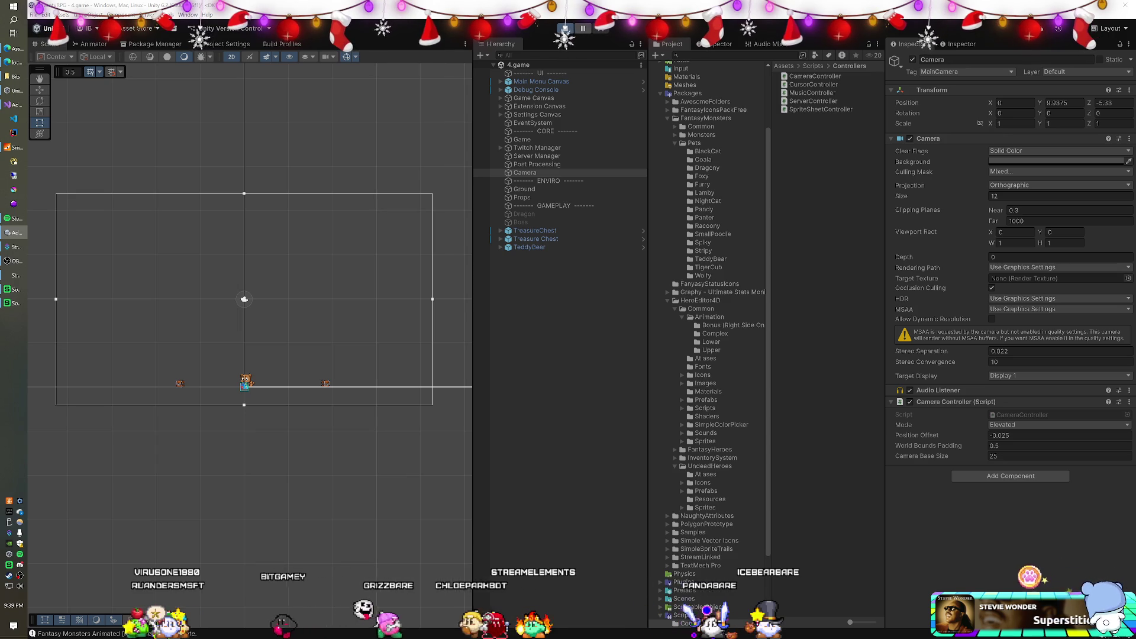
left_click(564, 33)
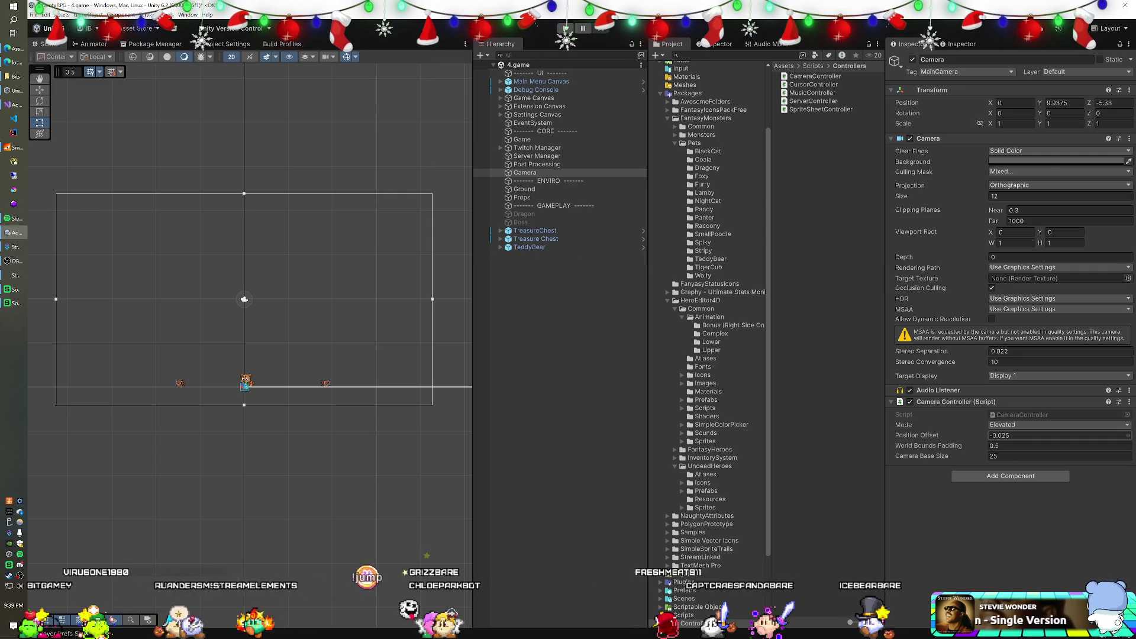
left_click(7, 105)
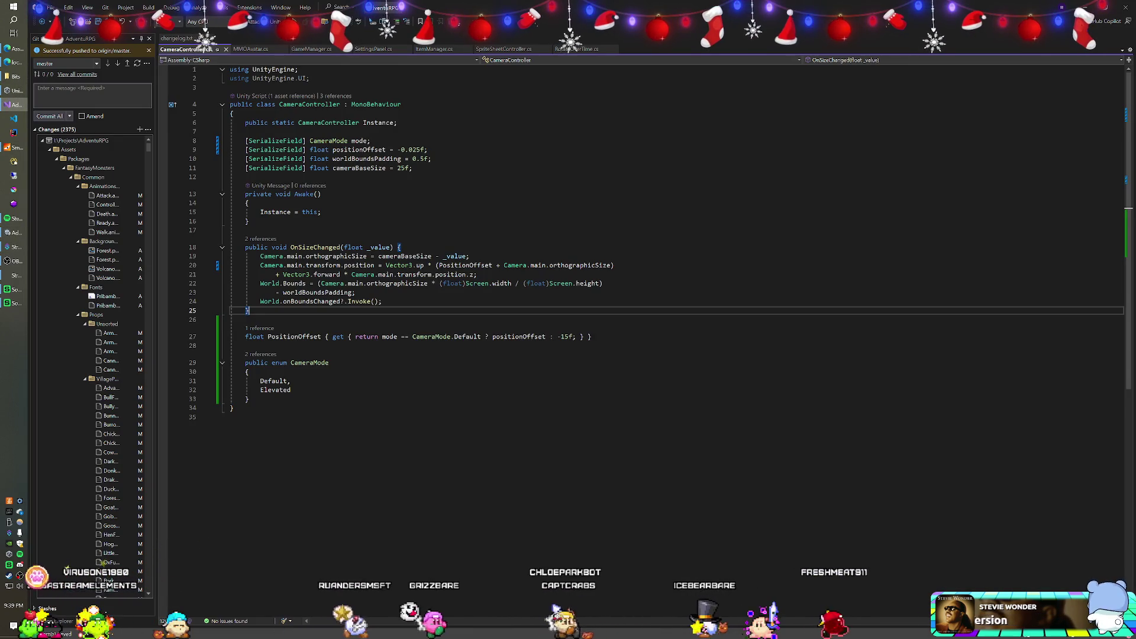
Change the Elevated offset on line 27 from -15f to -5f and let Unity recompile
left_click(564, 336)
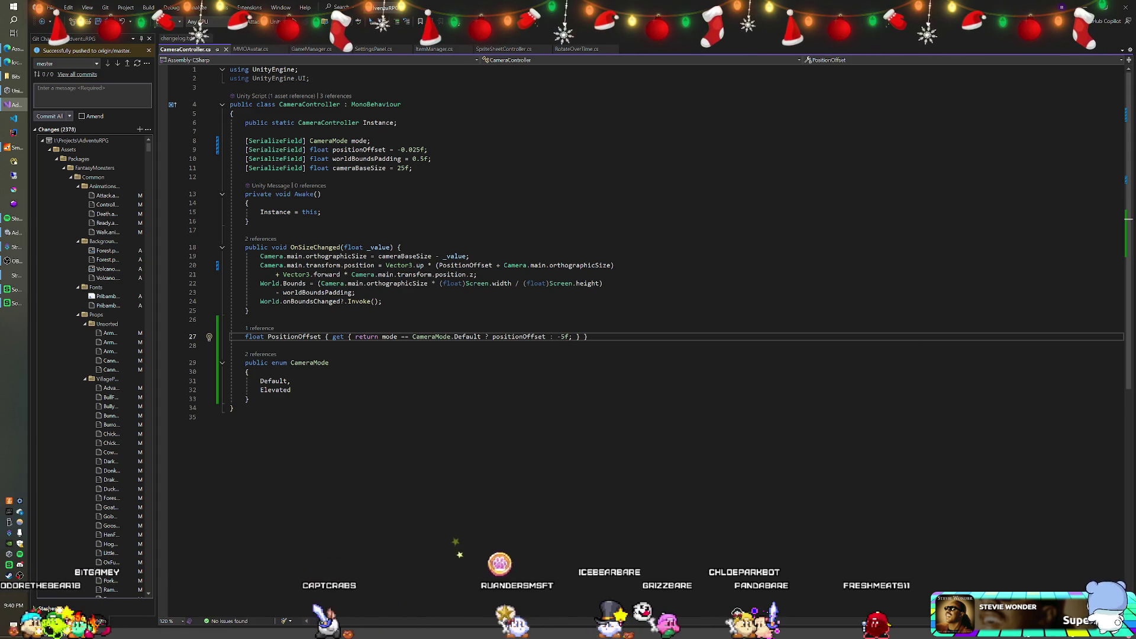
key("alt+Tab")
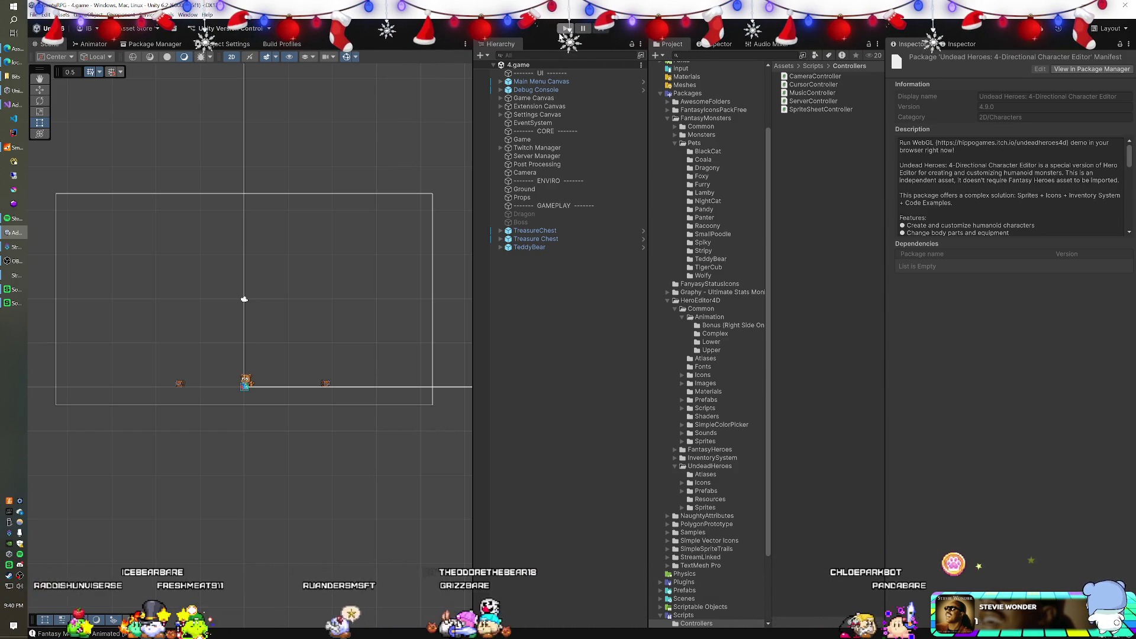
left_click(565, 28)
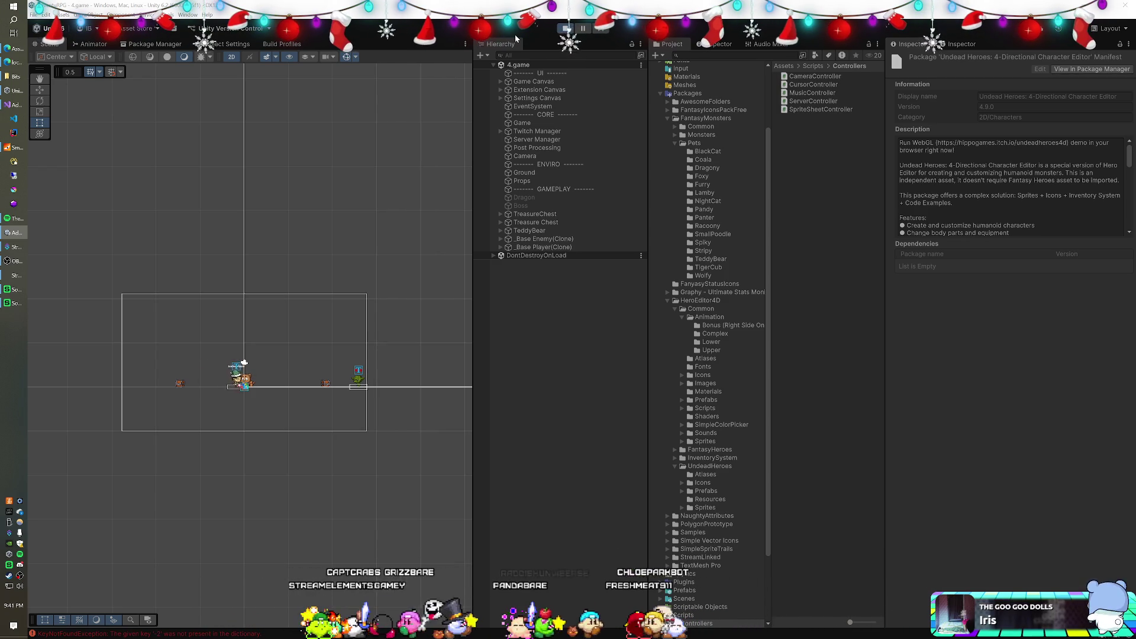
left_click(562, 28)
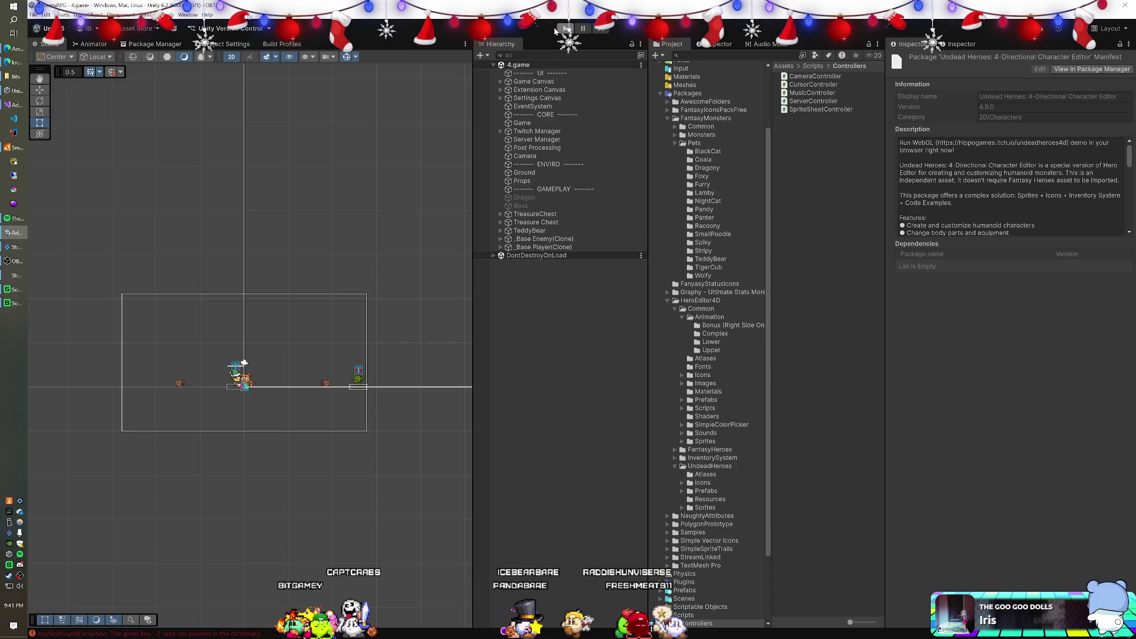
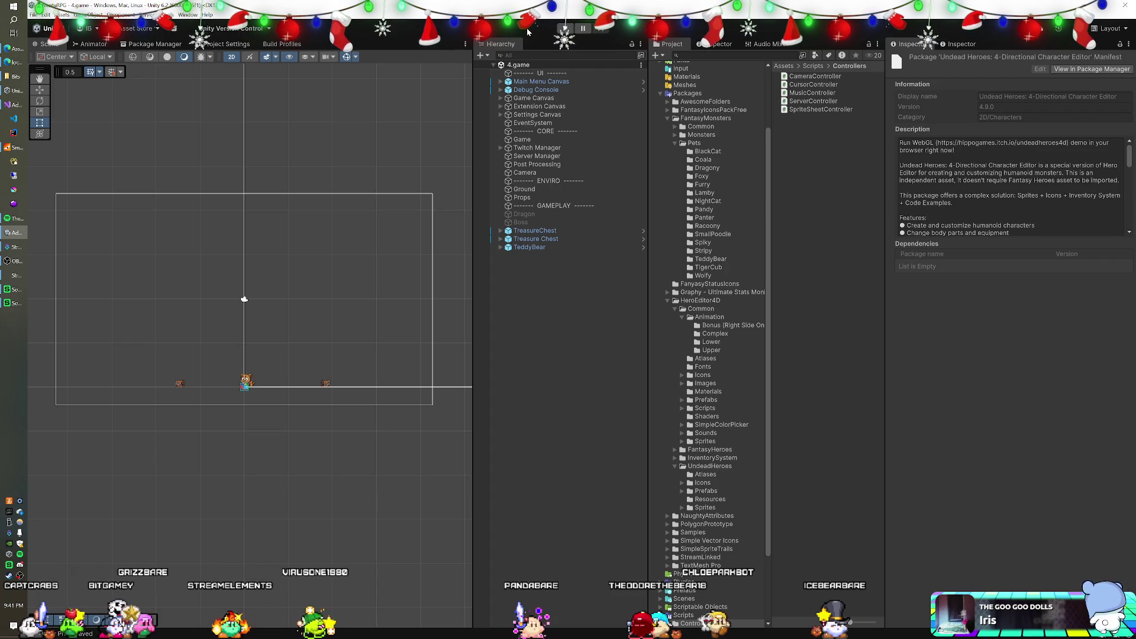
With TeddyBear selected, set the Camera Controller Mode to Default and run the game in Play mode
left_click(532, 247)
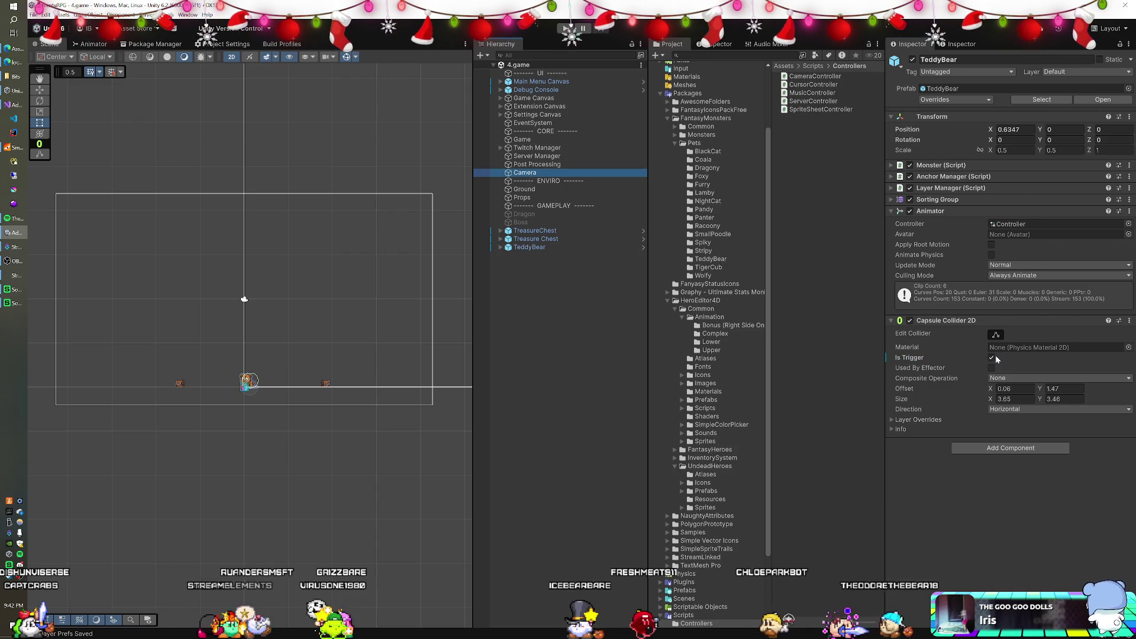
left_click(1017, 421)
left_click(1017, 444)
left_click(565, 29)
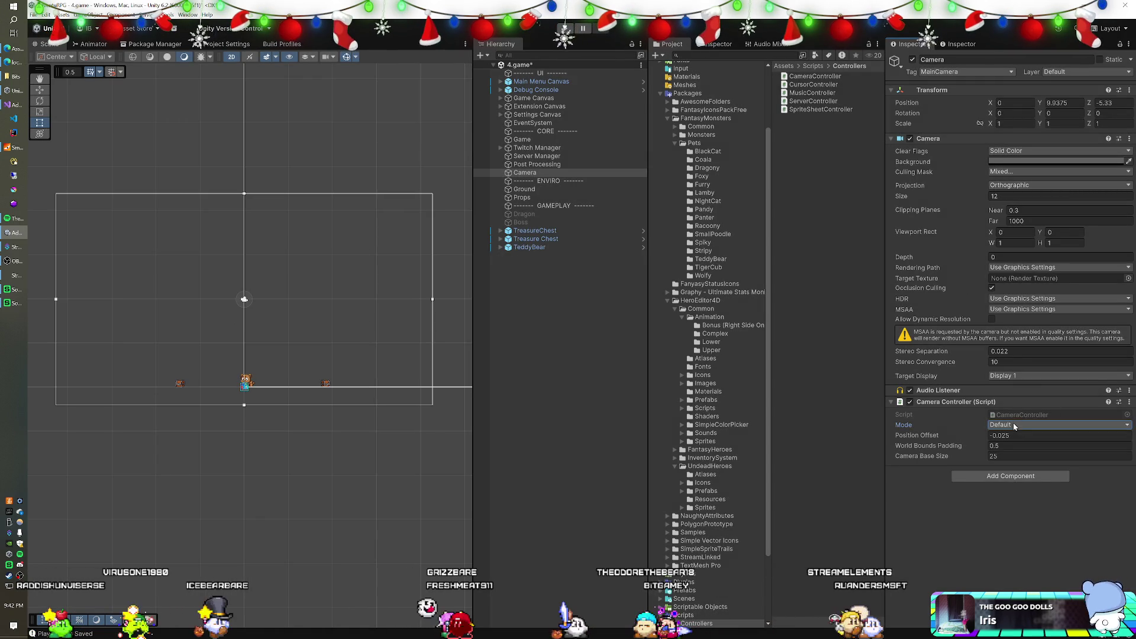
Change the Camera Controller Mode from Default to Elevated
left_click(1014, 425)
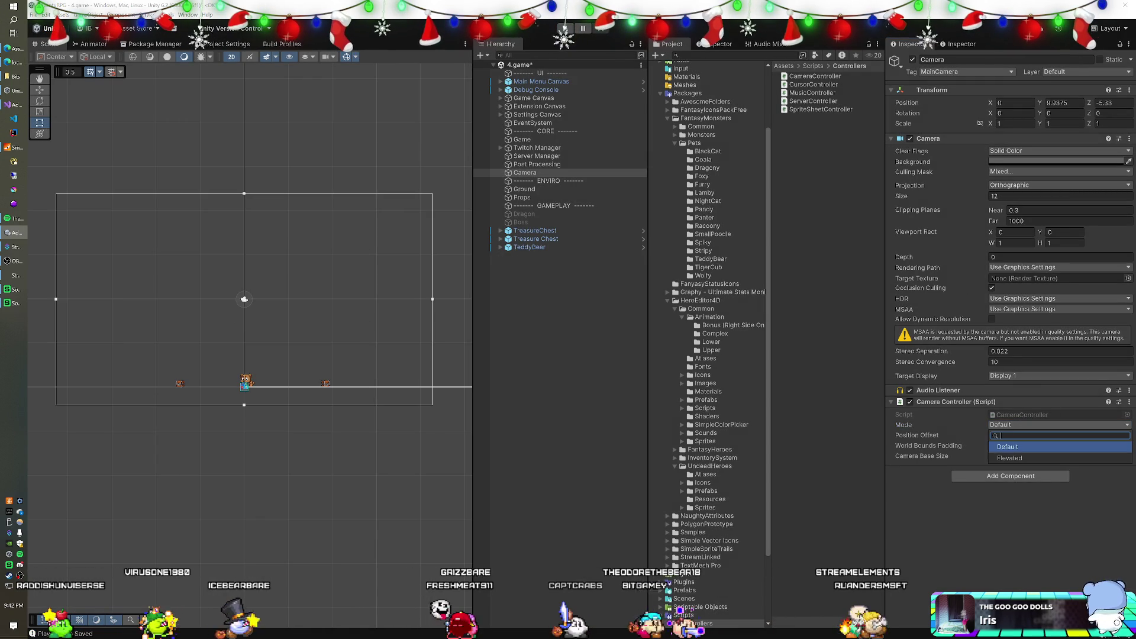
left_click(1014, 445)
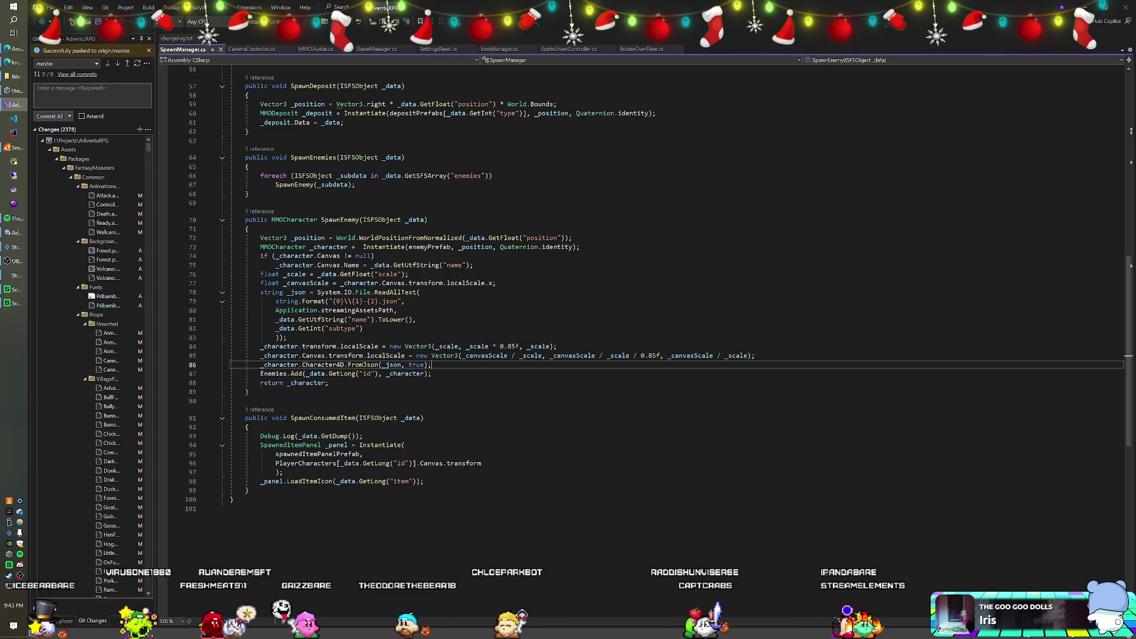
Collapse and re-expand Packages in Git Changes, then scroll from FantasyMonsters pets to HeroEditor4D animations
left_click(57, 159)
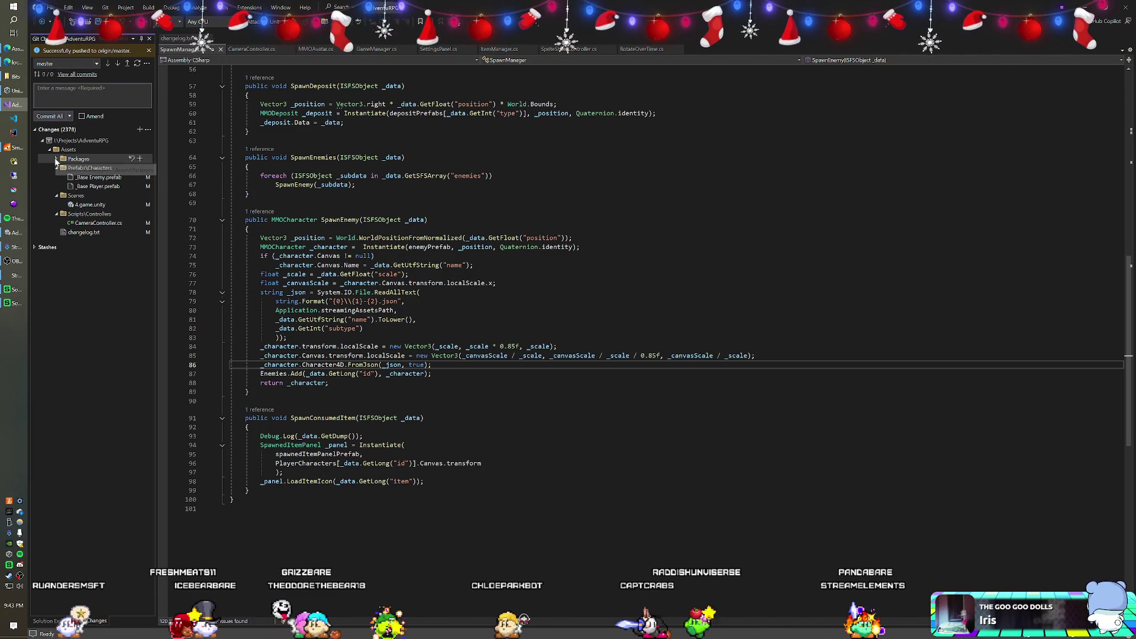
left_click(57, 159)
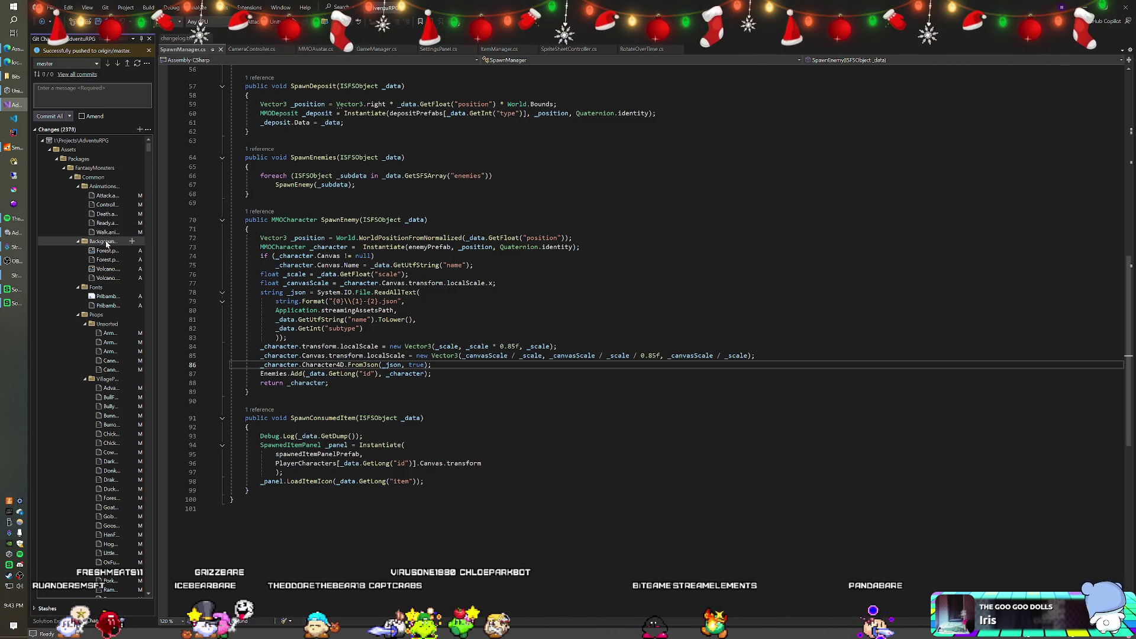
scroll(107, 246, "down", 4)
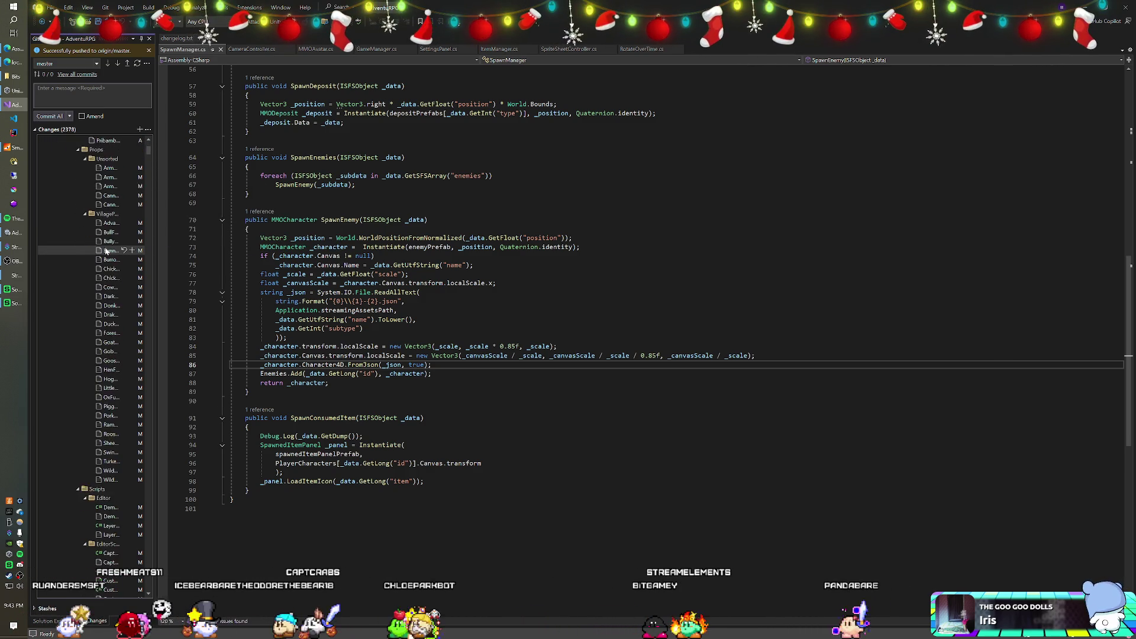
scroll(106, 250, "down", 3)
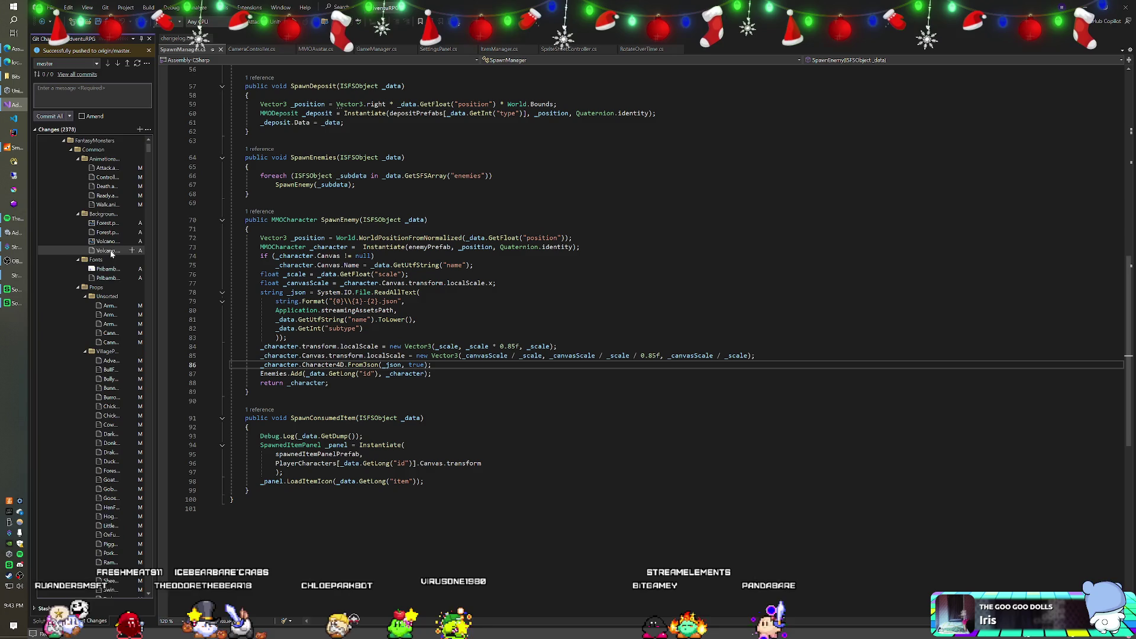
scroll(109, 253, "down", 2)
scroll(112, 256, "down", 15)
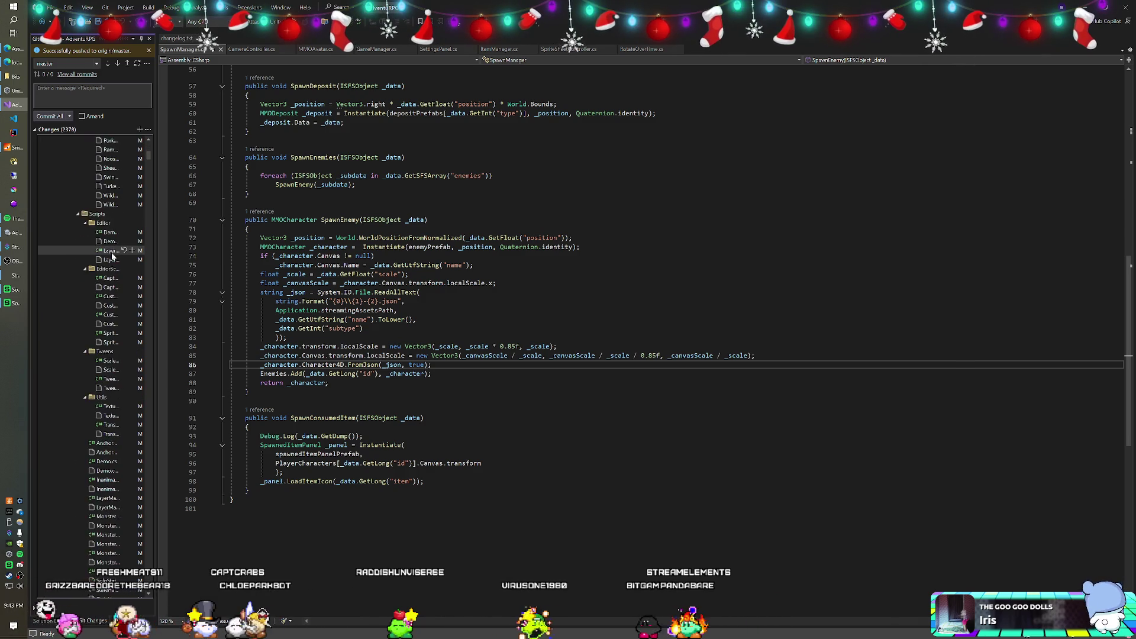
scroll(113, 255, "down", 12)
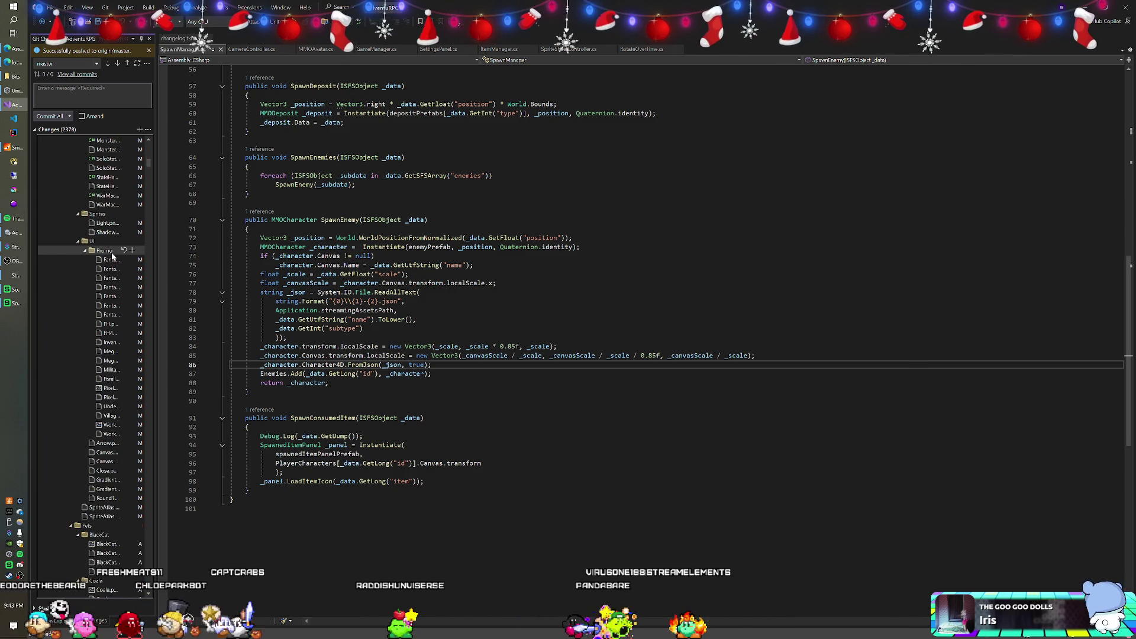
scroll(113, 256, "down", 6)
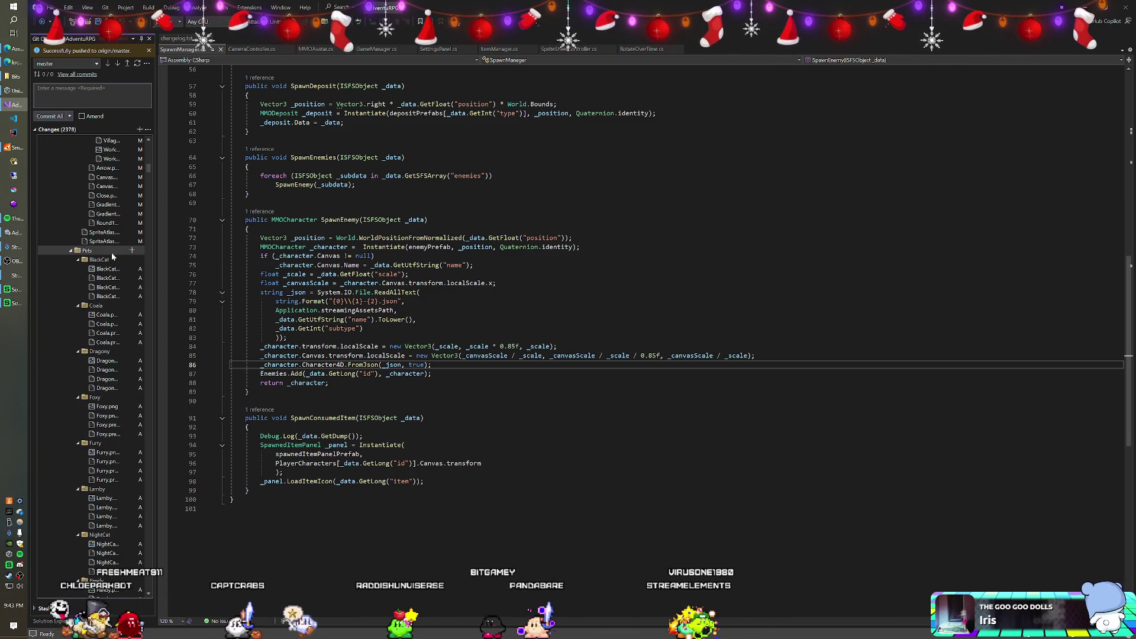
scroll(112, 255, "down", 9)
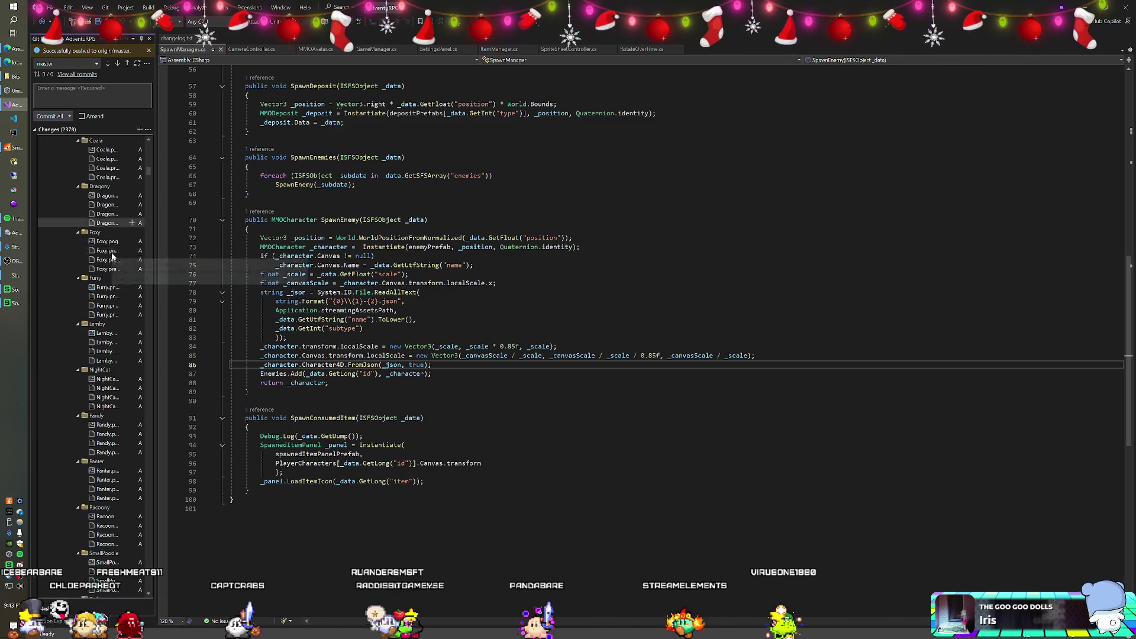
scroll(113, 256, "down", 12)
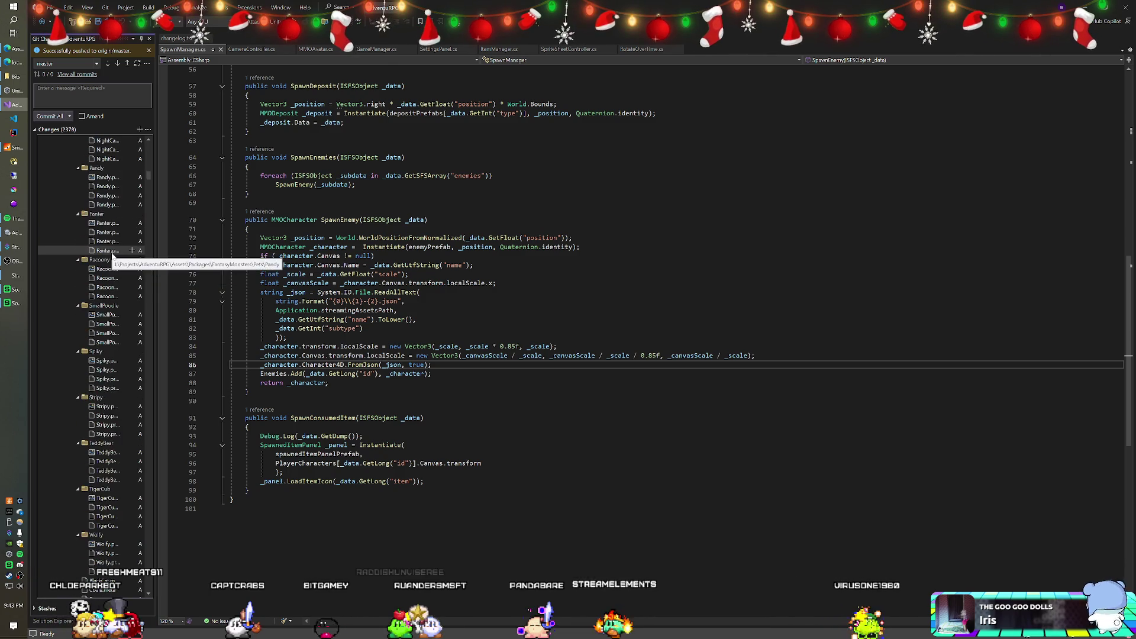
scroll(113, 256, "down", 4)
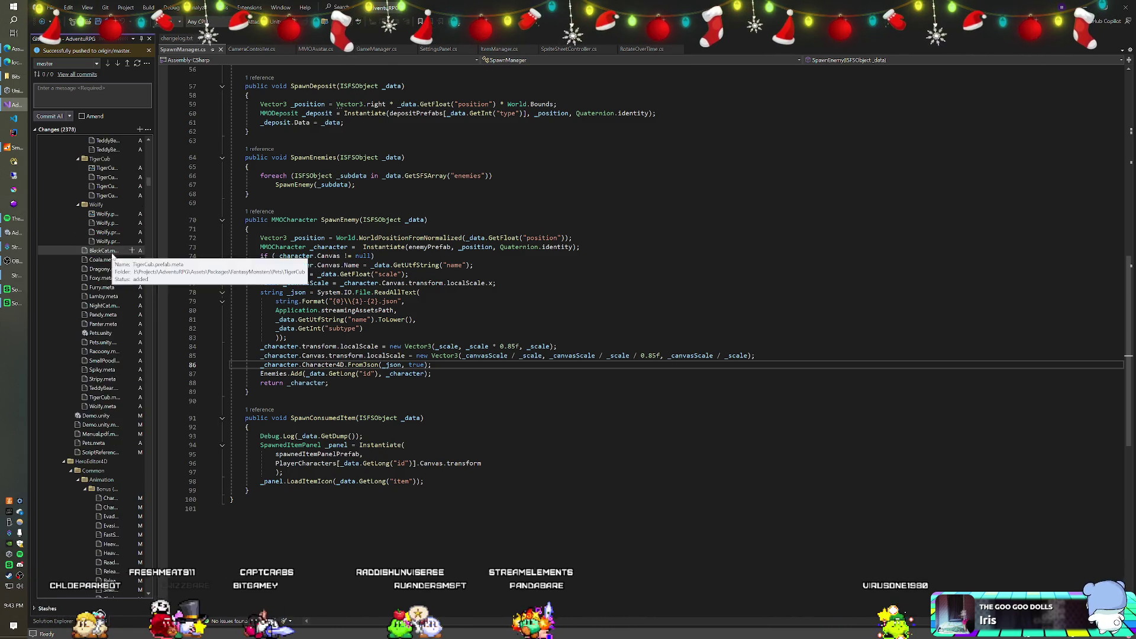
scroll(113, 256, "down", 7)
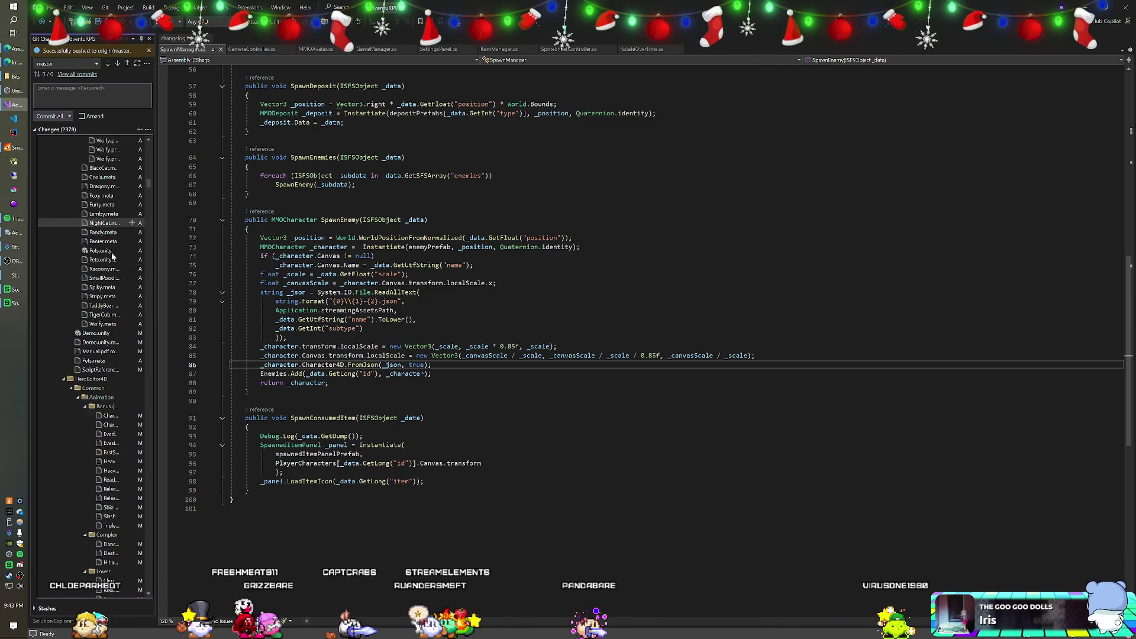
scroll(112, 256, "down", 5)
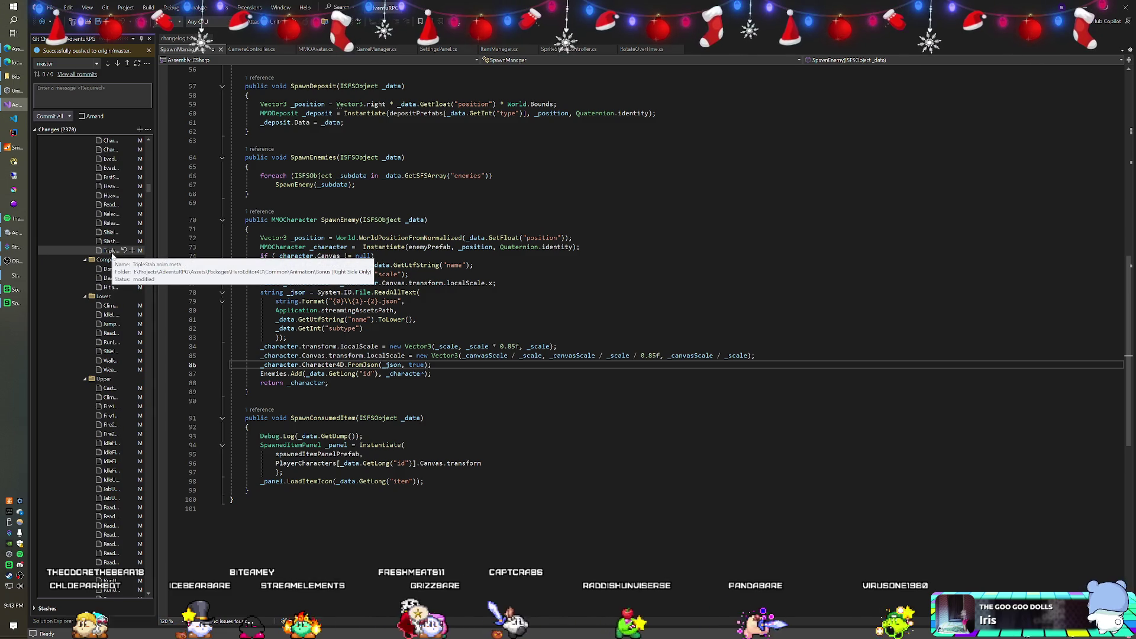
scroll(113, 255, "down", 1)
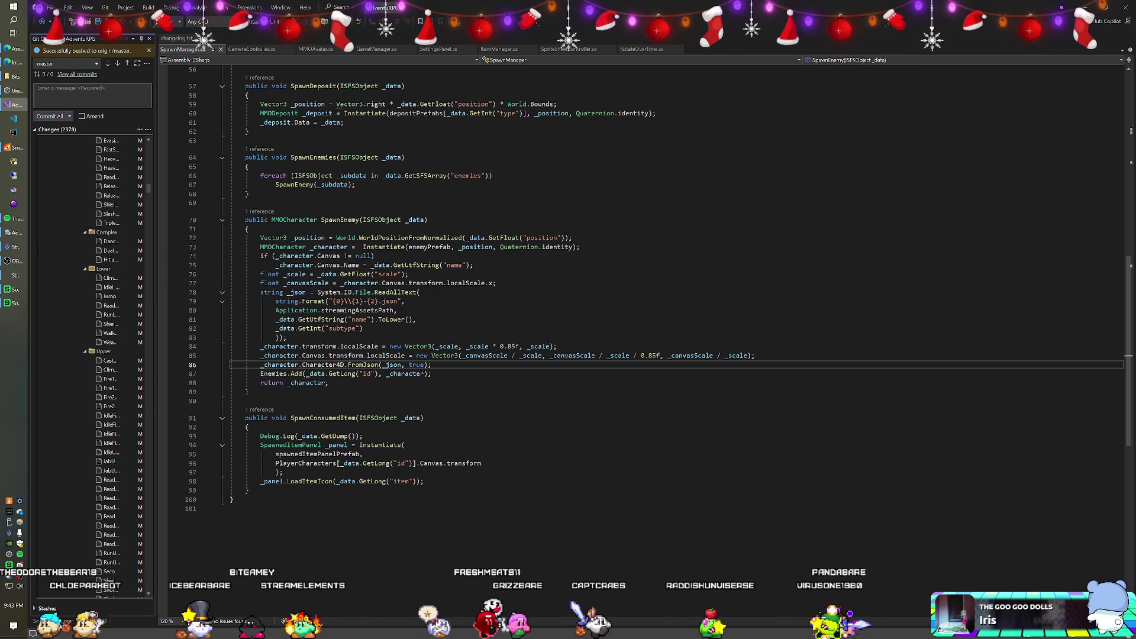
Go to Definition on Character4D at line 86 of SpawnManager.cs to open MMOCharacter.cs
mouse_move(363, 365)
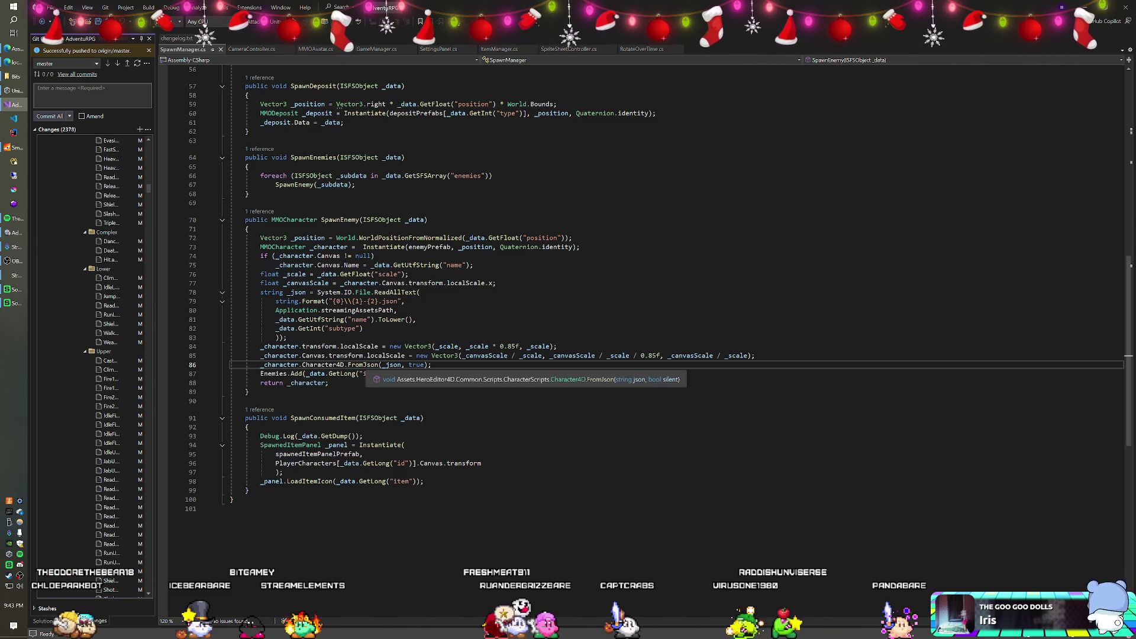
mouse_move(408, 373)
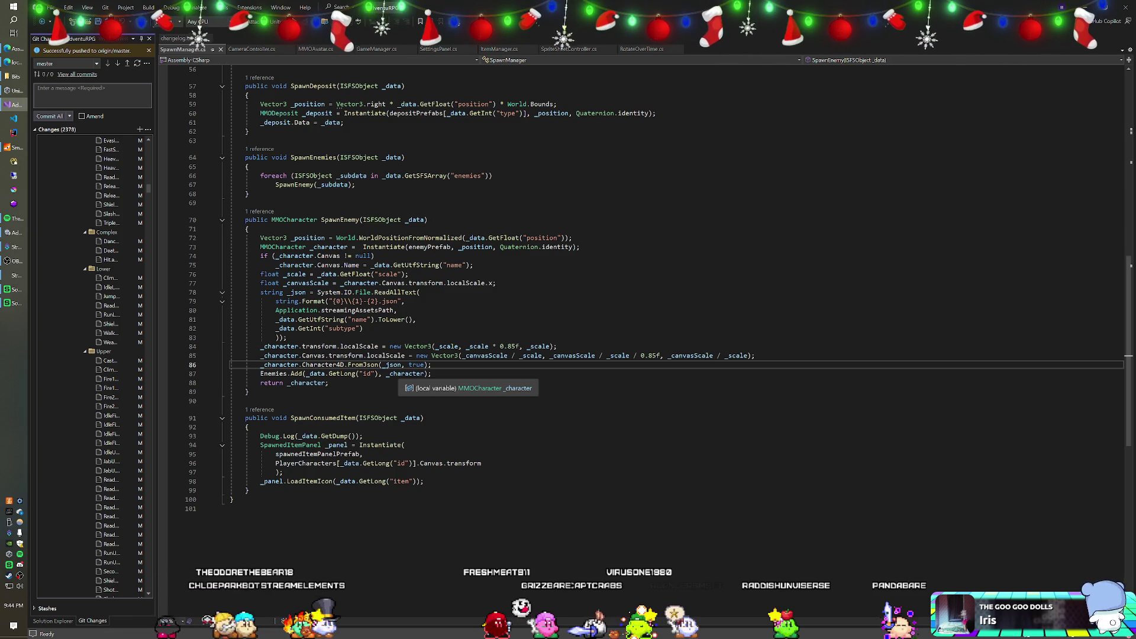
mouse_move(324, 365)
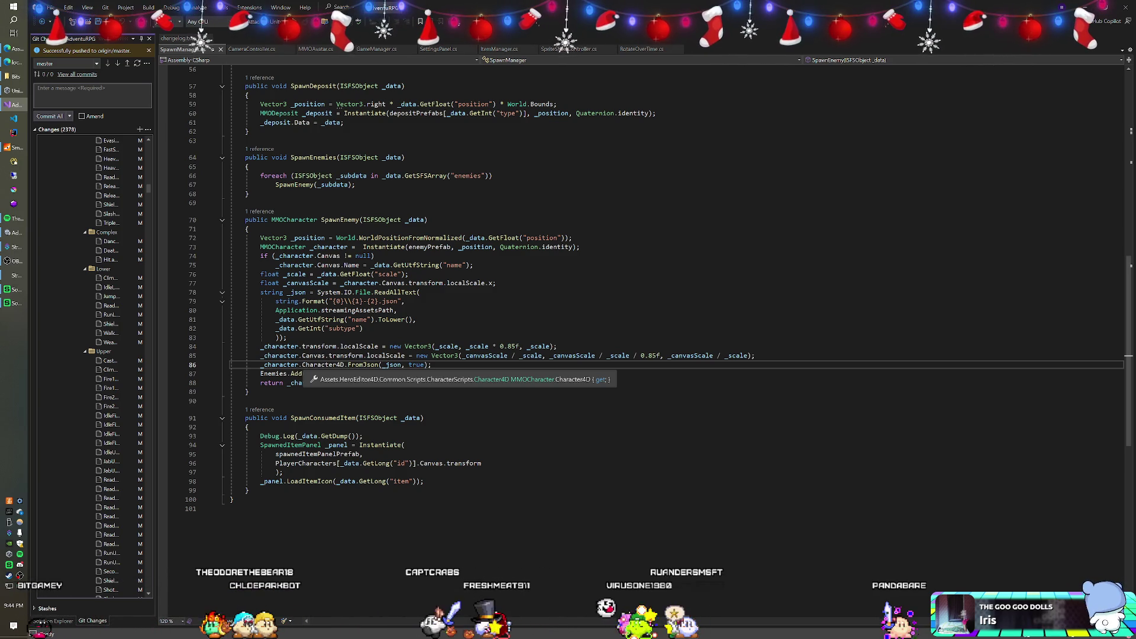
scroll(324, 365, "up", 19)
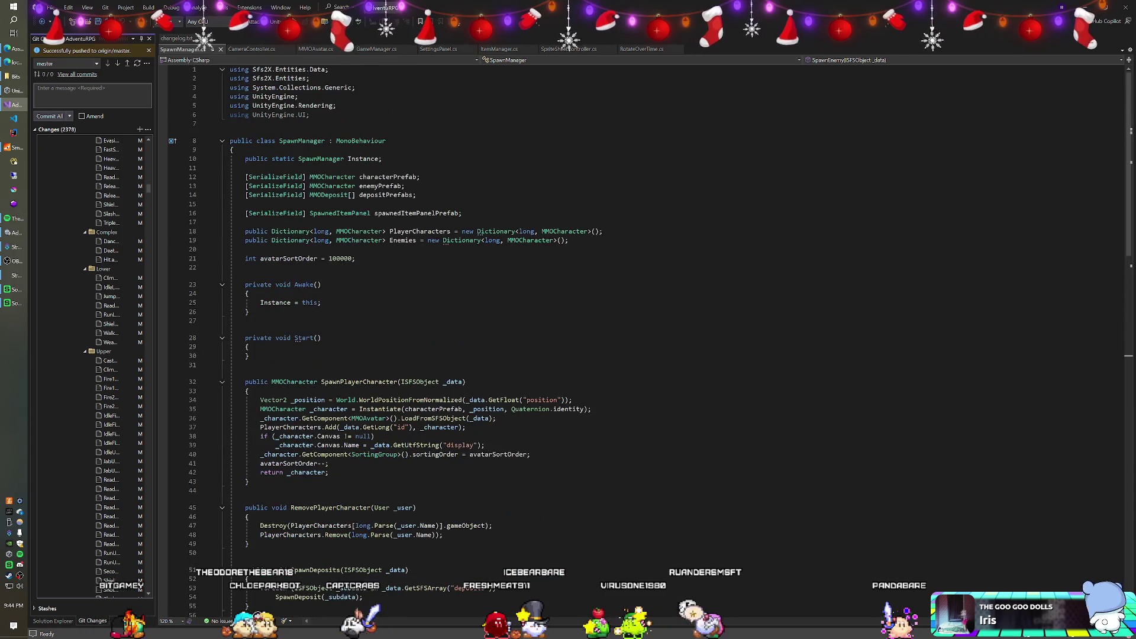
mouse_move(414, 213)
scroll(591, 326, "down", 15)
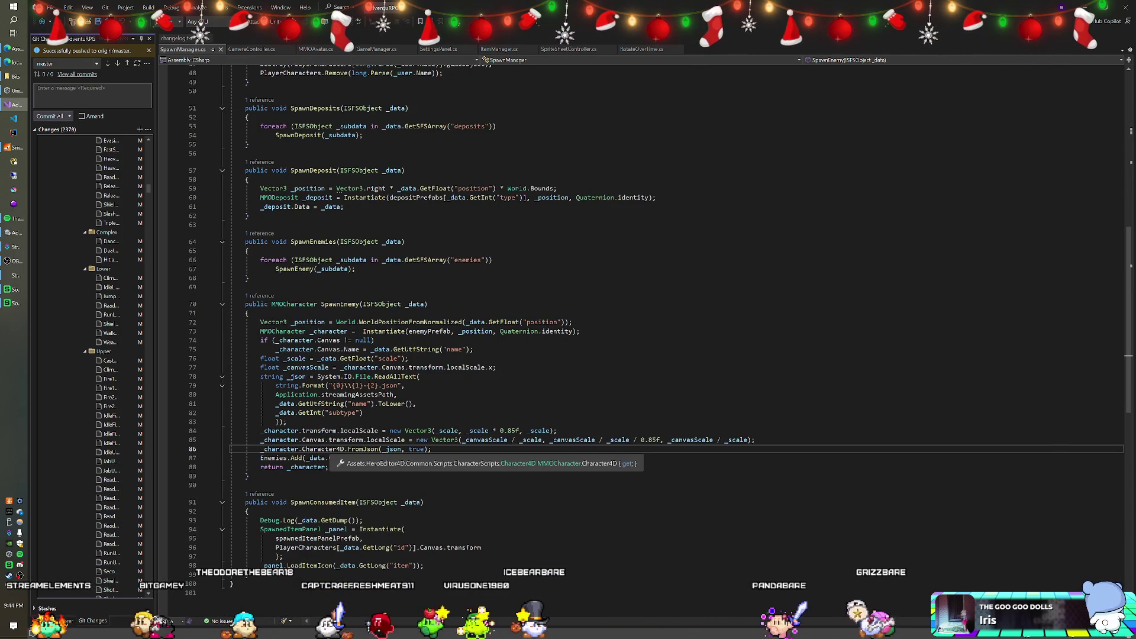
right_click(329, 449)
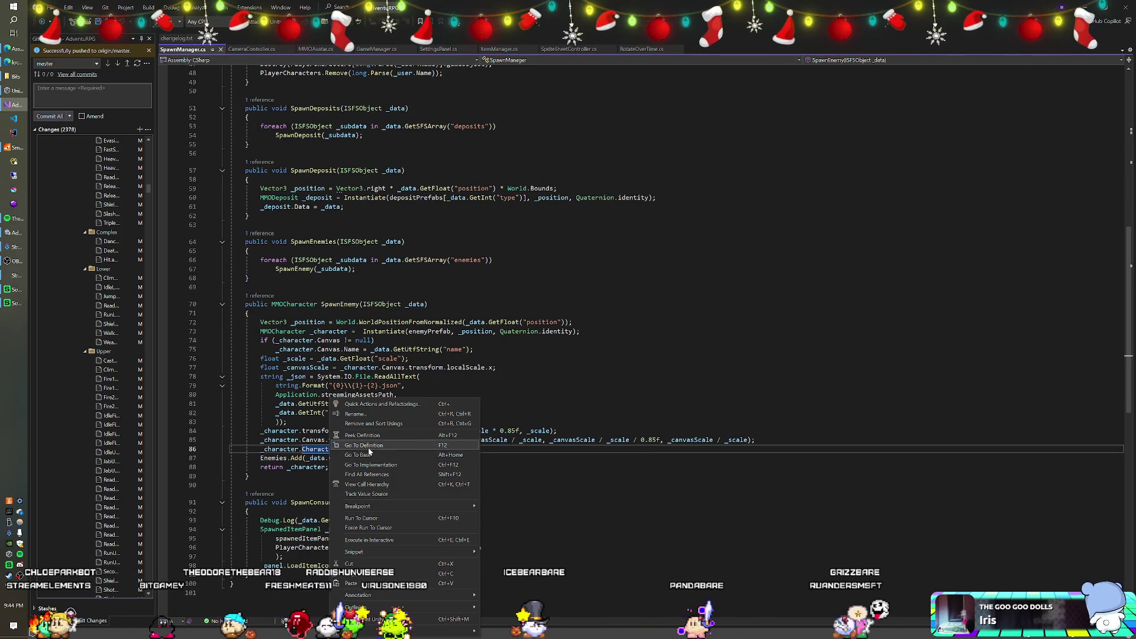
left_click(355, 445)
scroll(592, 296, "up", 6)
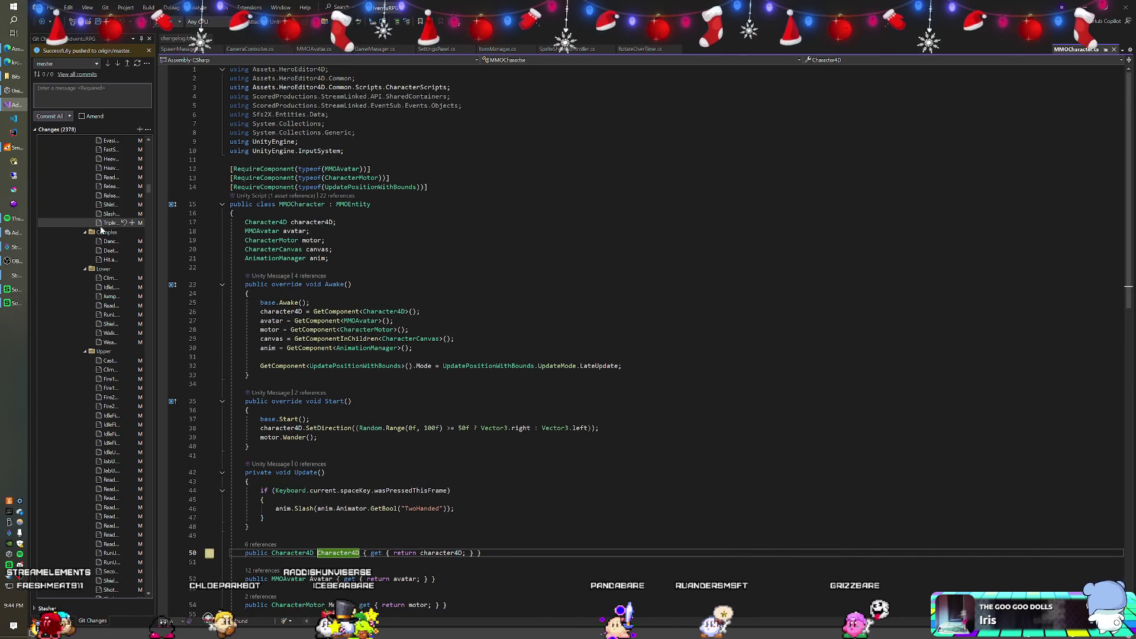
scroll(101, 229, "up", 8)
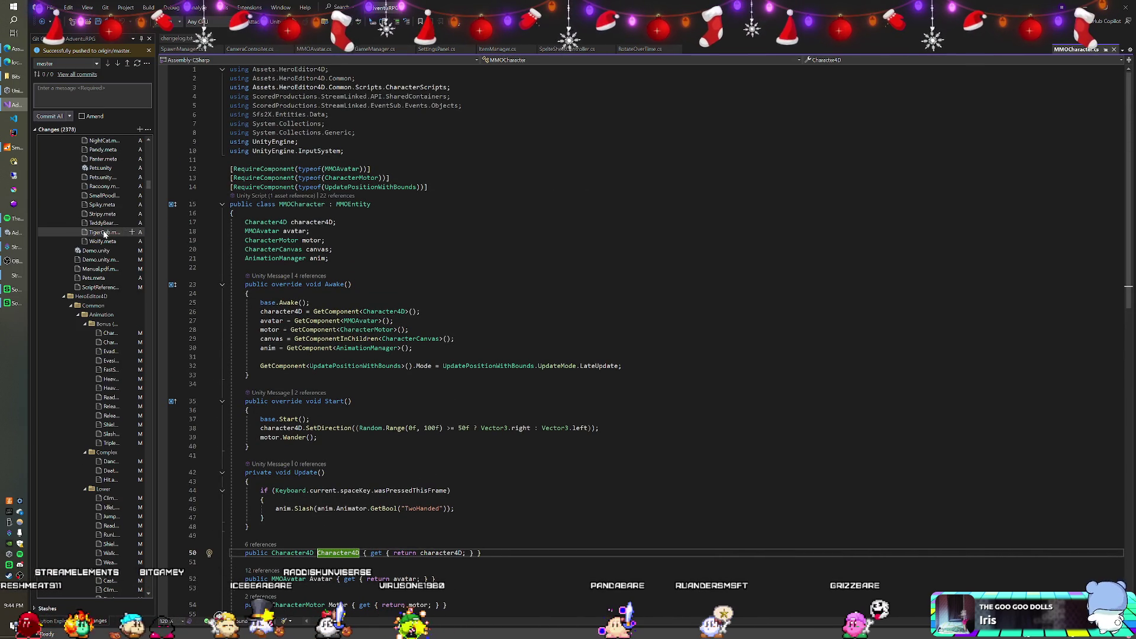
key("alt+Tab")
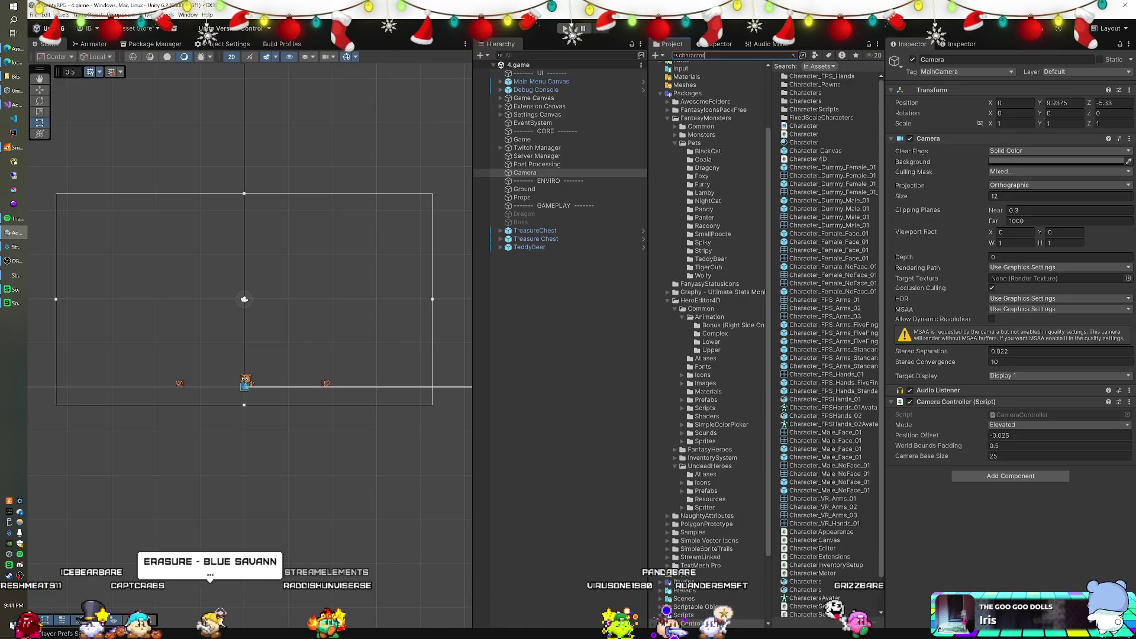
Search the Project for 'character4d', select the Character4D script, and float the Project browser as a widened window
type("4d")
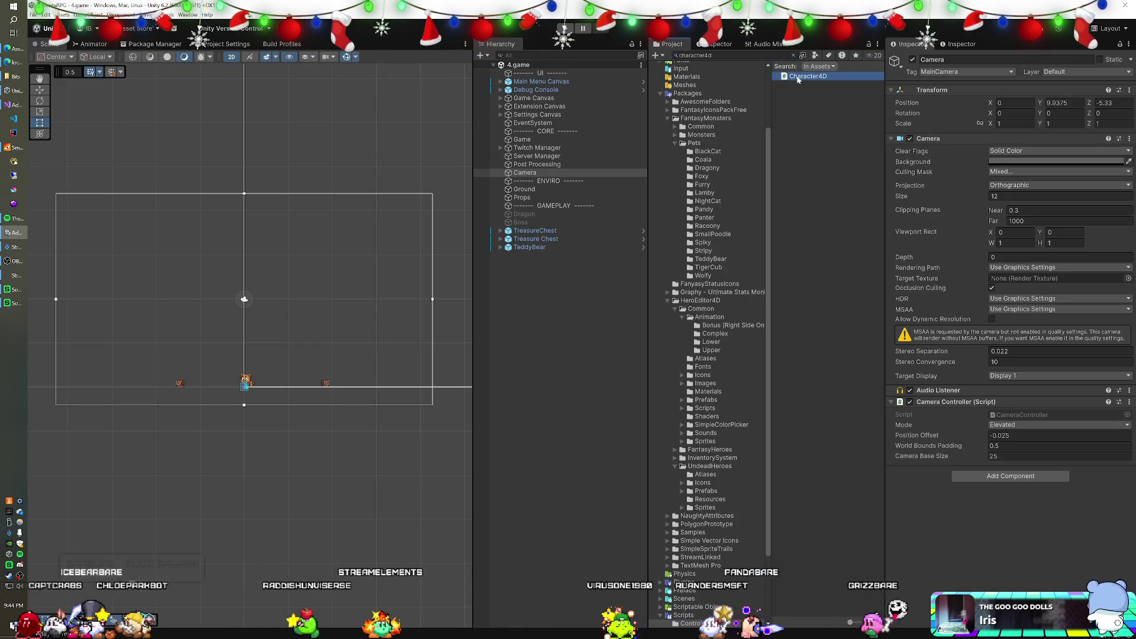
left_click(808, 76)
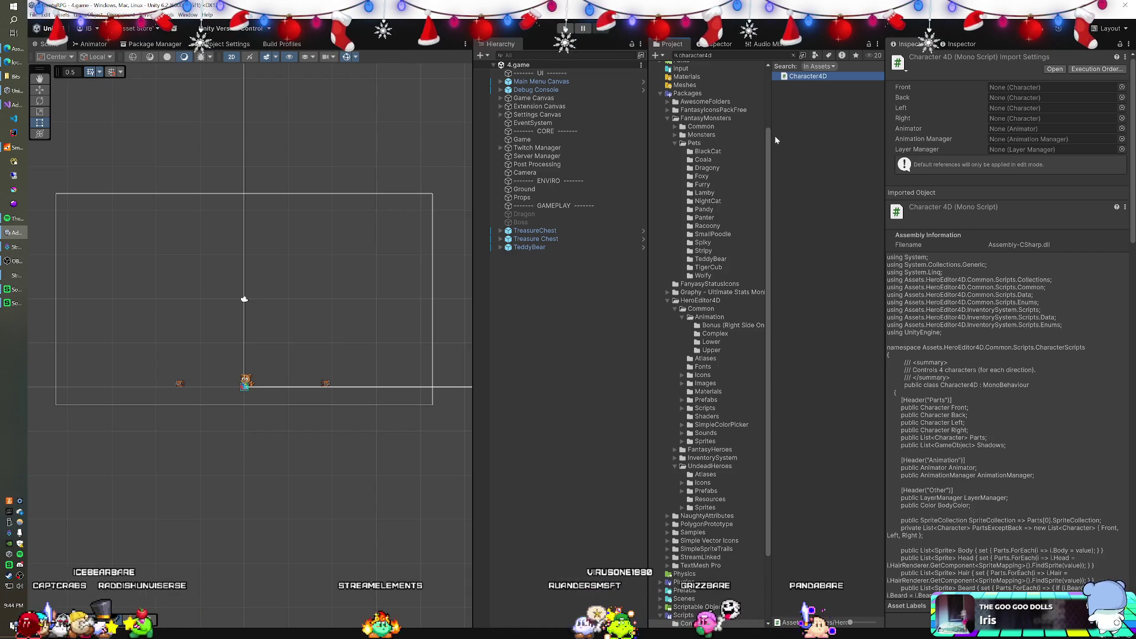
mouse_move(671, 44)
left_mouse_down()
mouse_move(598, 117)
mouse_move(406, 206)
left_mouse_up()
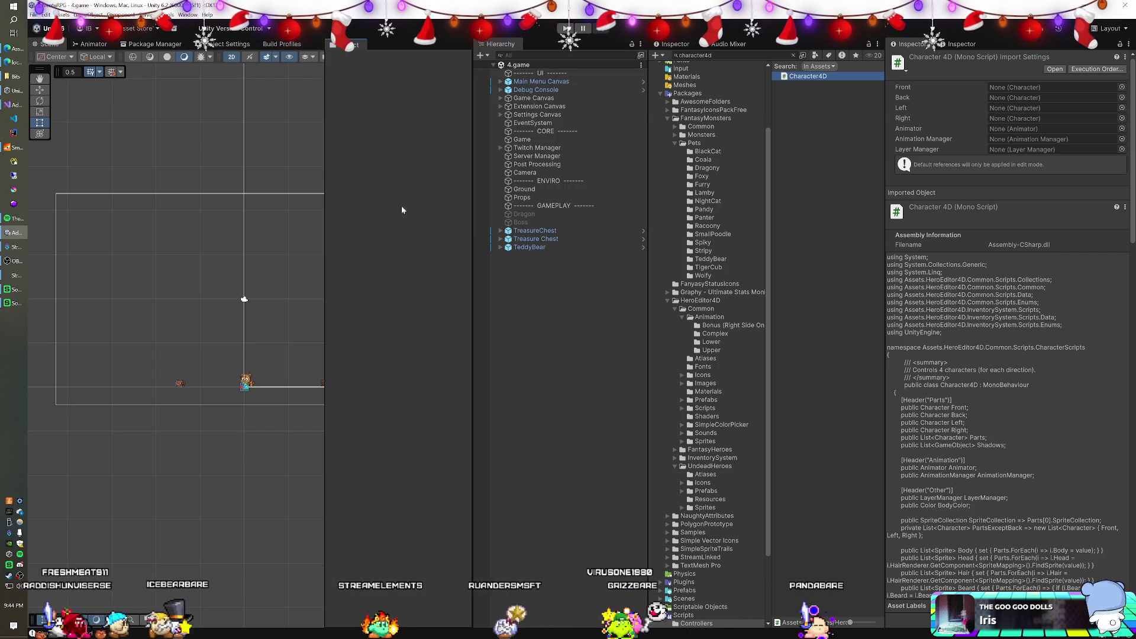
mouse_move(475, 303)
left_mouse_down()
mouse_move(261, 281)
mouse_move(175, 246)
mouse_move(296, 284)
left_mouse_up()
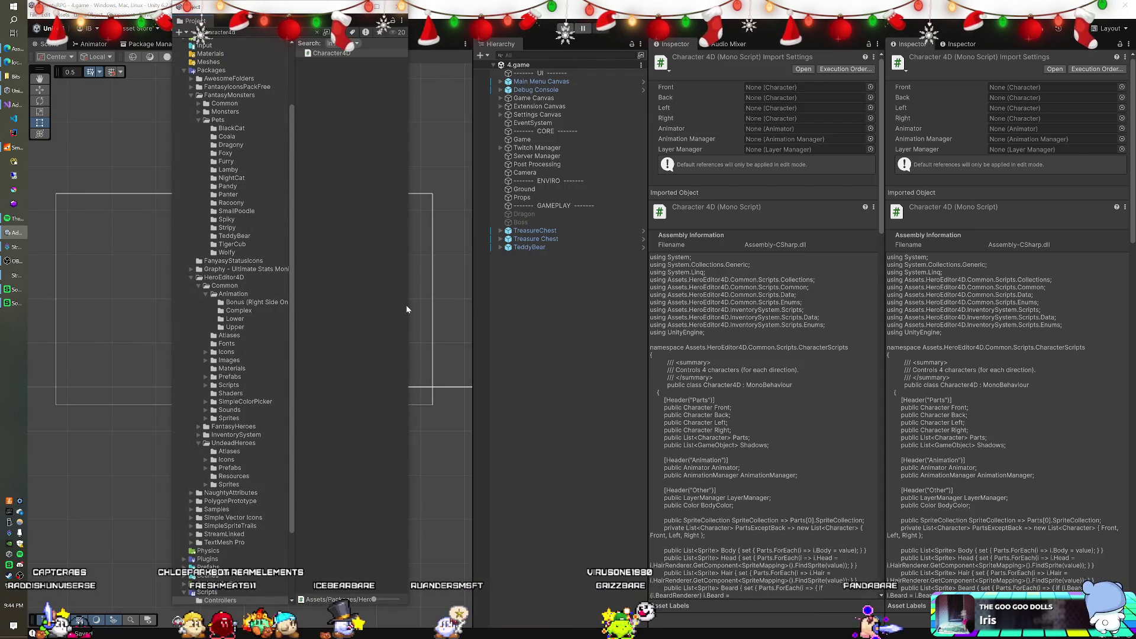
left_click_drag(406, 307, 817, 317)
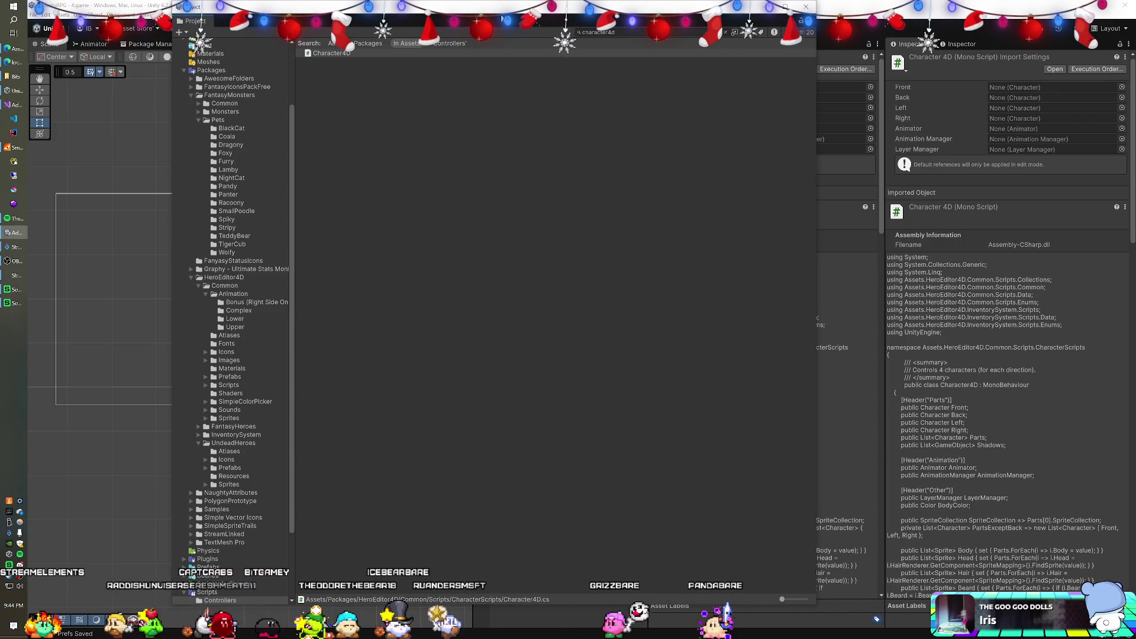
mouse_move(493, 3)
left_mouse_down()
mouse_move(492, 95)
mouse_move(568, 1)
mouse_move(584, 0)
left_mouse_up()
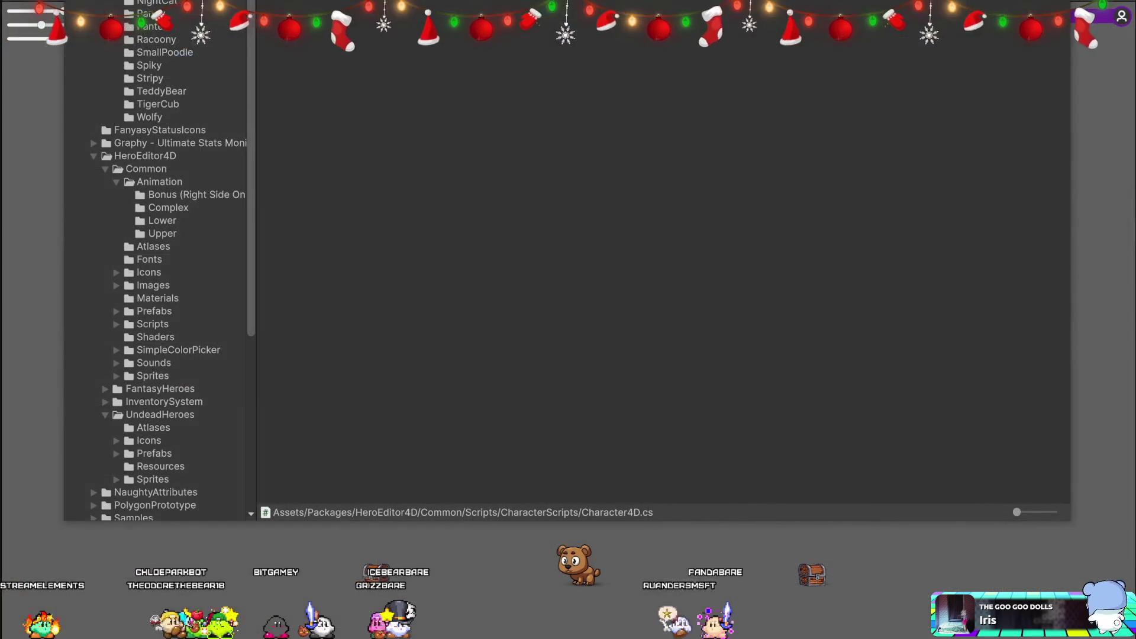
In Visual Studio's Git Changes, toggle the Assets folder and check its context menu and list options
key("alt+Tab")
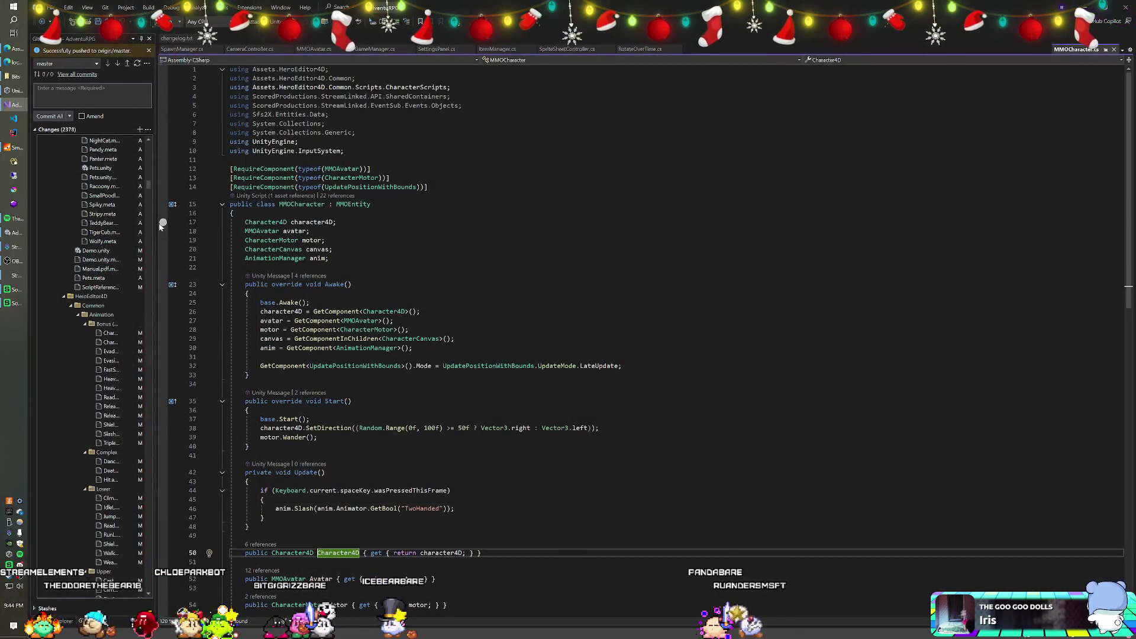
scroll(108, 267, "down", 20)
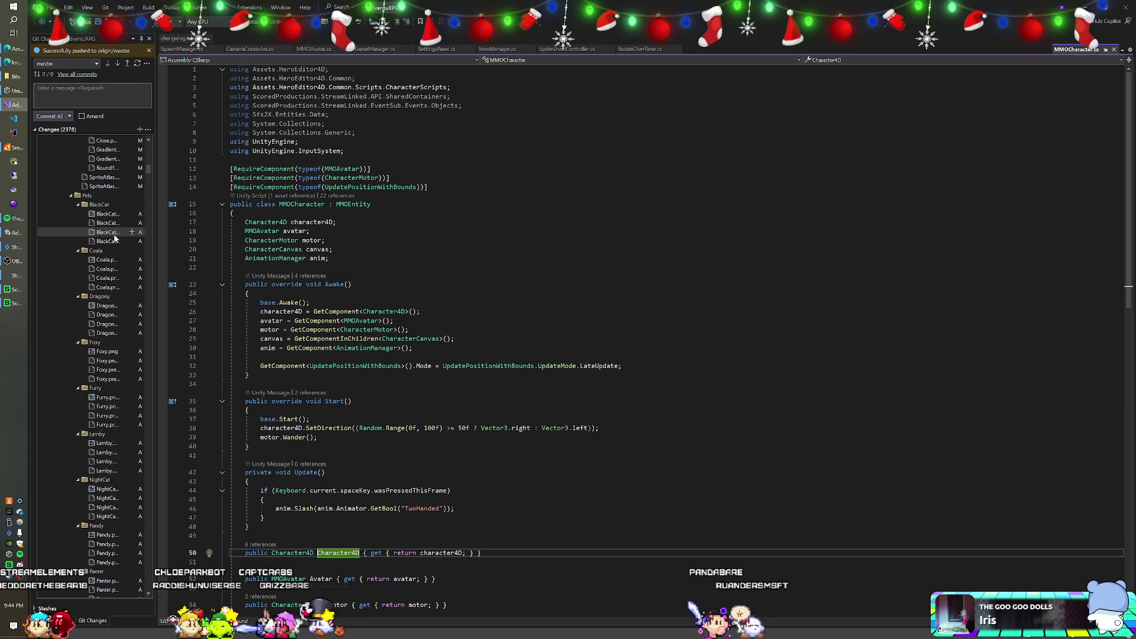
scroll(112, 230, "up", 20)
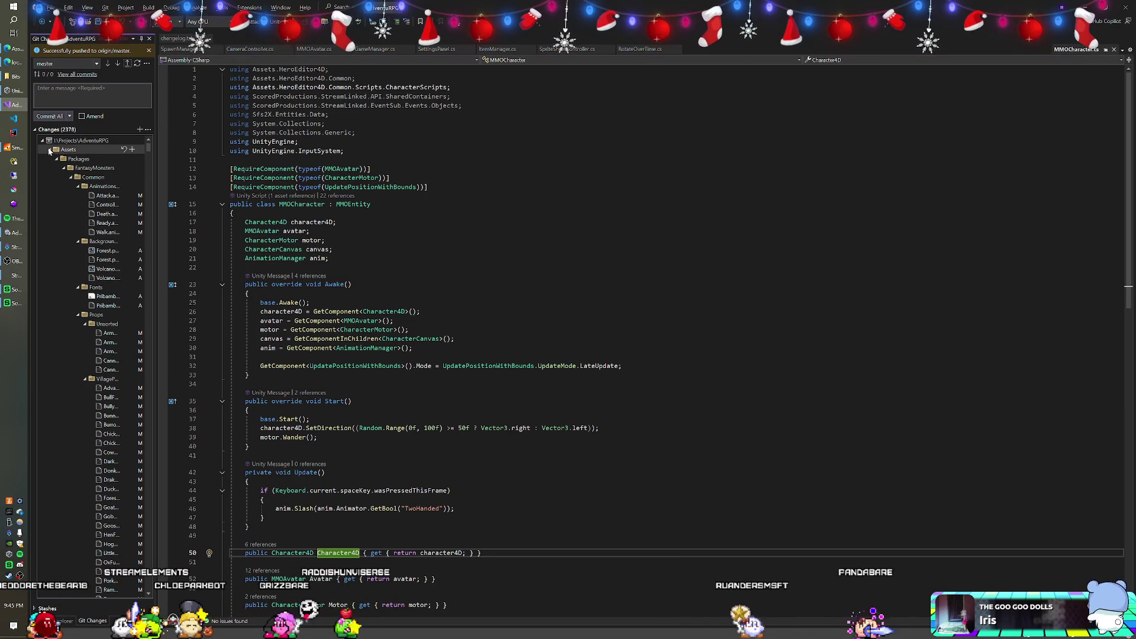
left_click(49, 150)
left_click(50, 150)
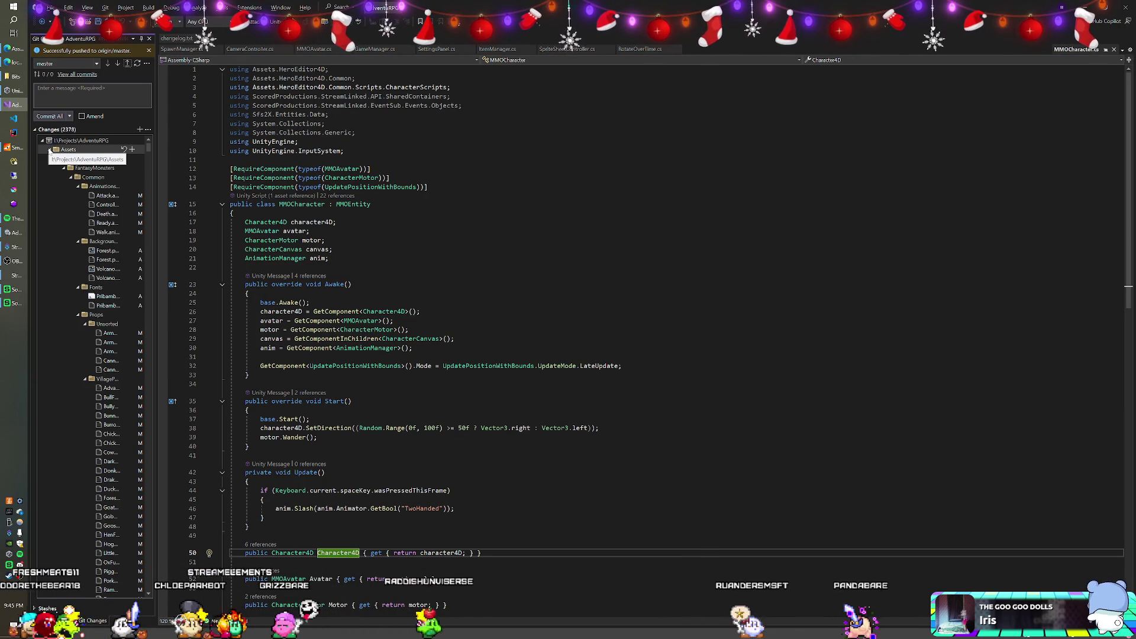
right_click(50, 154)
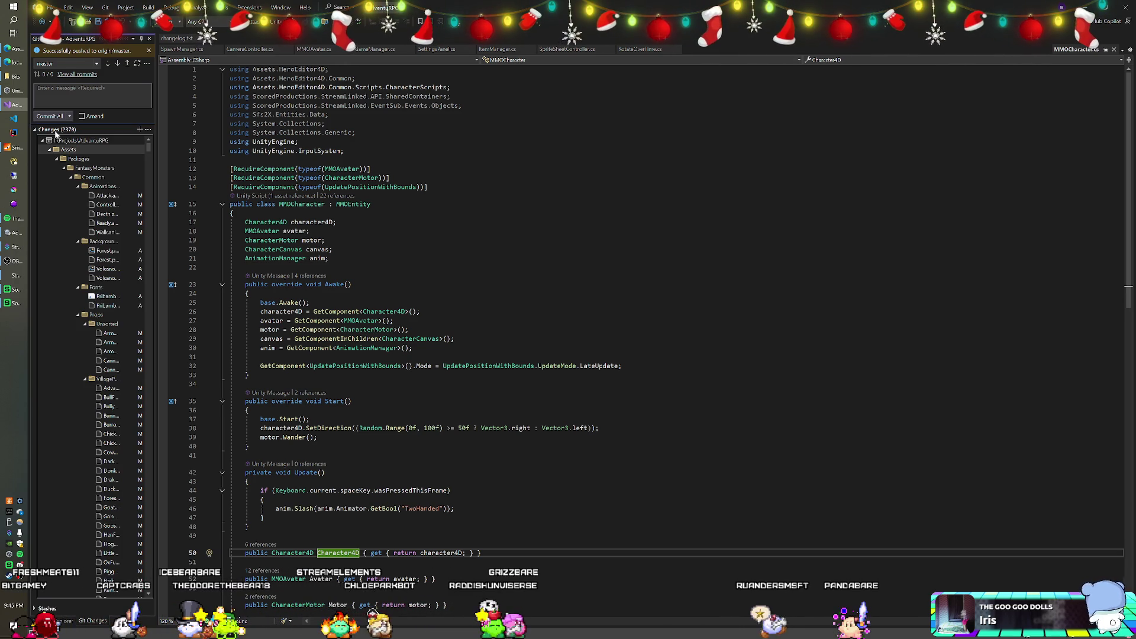
left_click(147, 131)
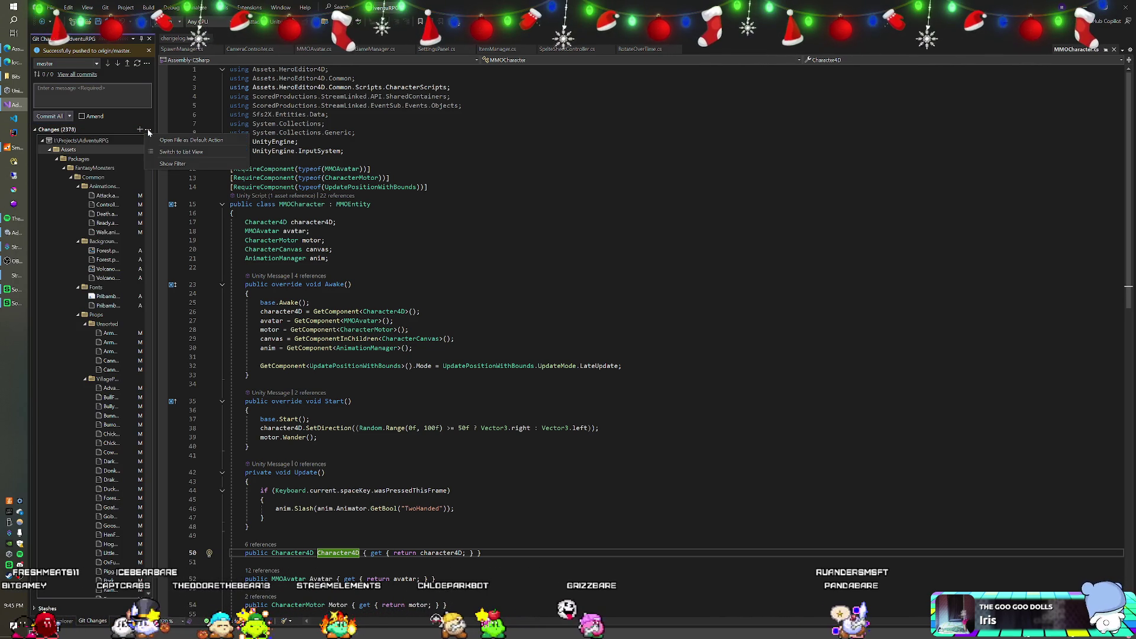
left_click(72, 155)
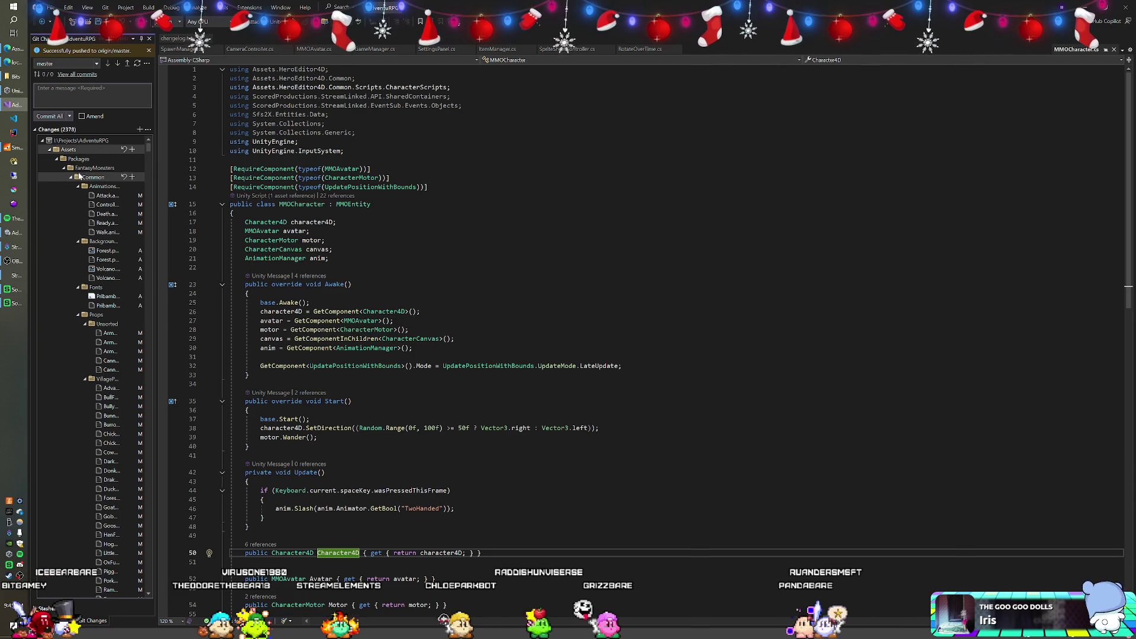
right_click(66, 150)
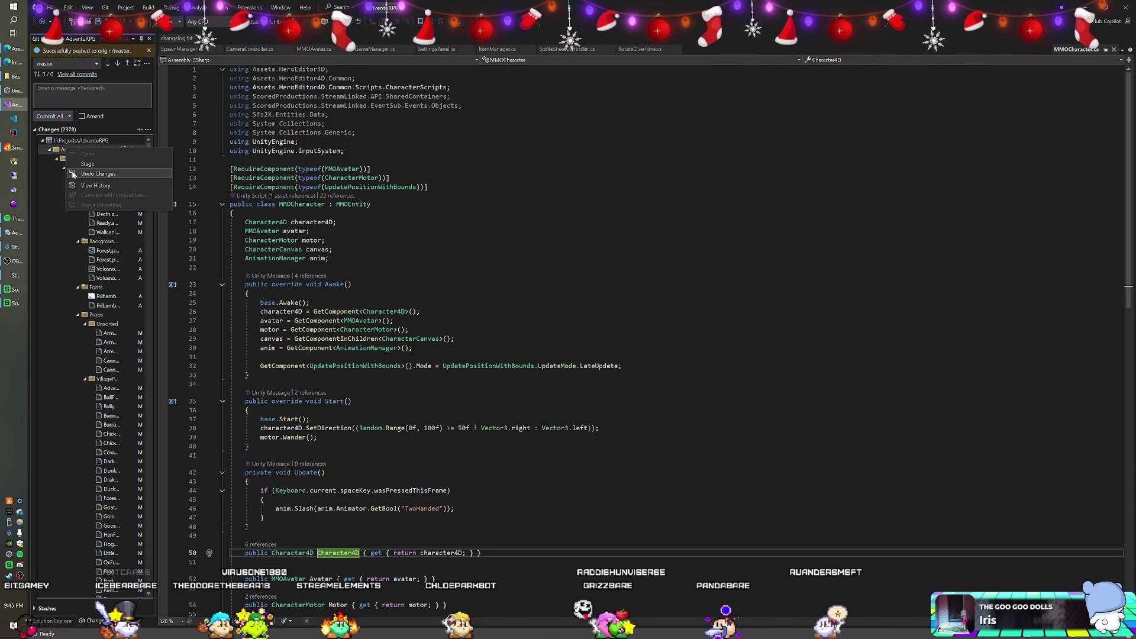
left_click(60, 142)
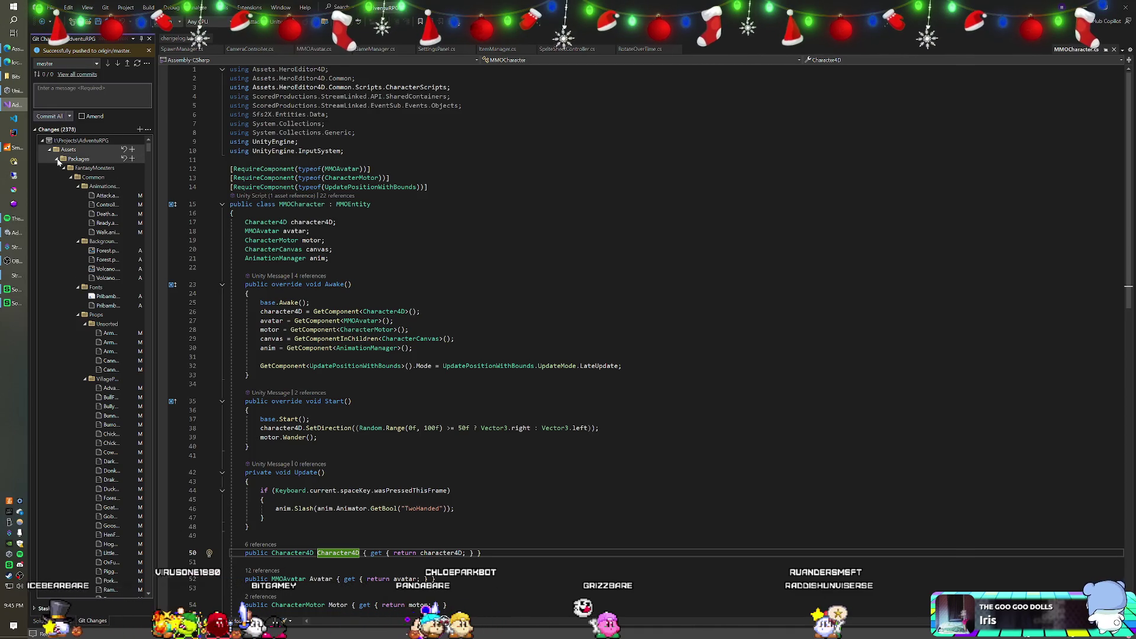
Collapse FantasyMonsters, Animation, Atlases, Fonts, Icons, Images, Materials and Prefabs to reveal Scripts/CharacterScripts
left_click(63, 168)
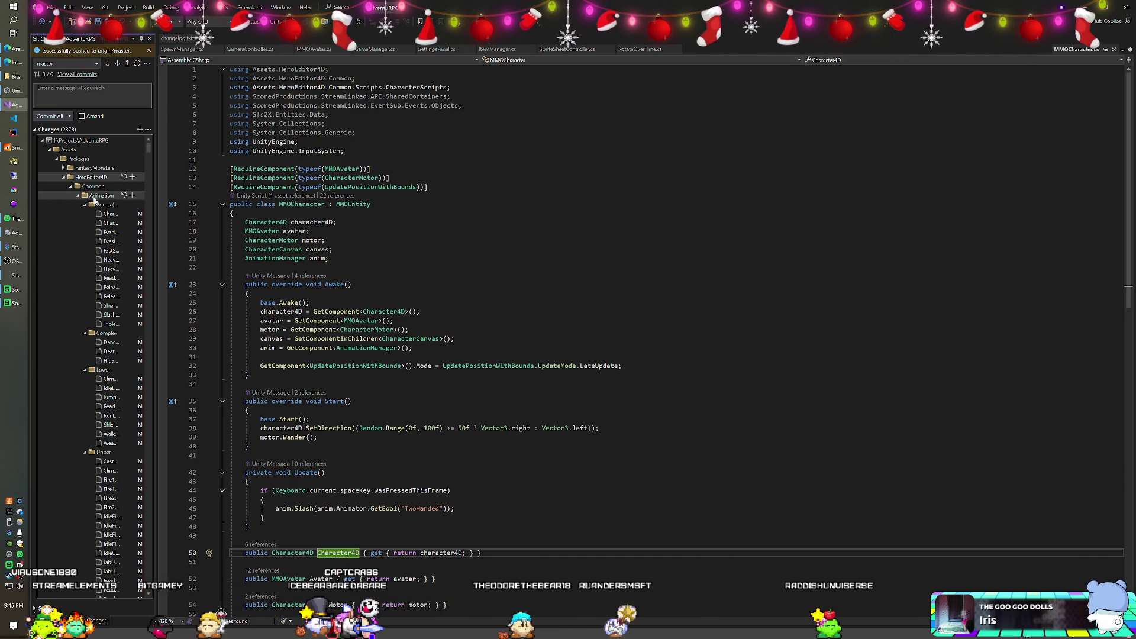
left_click(78, 196)
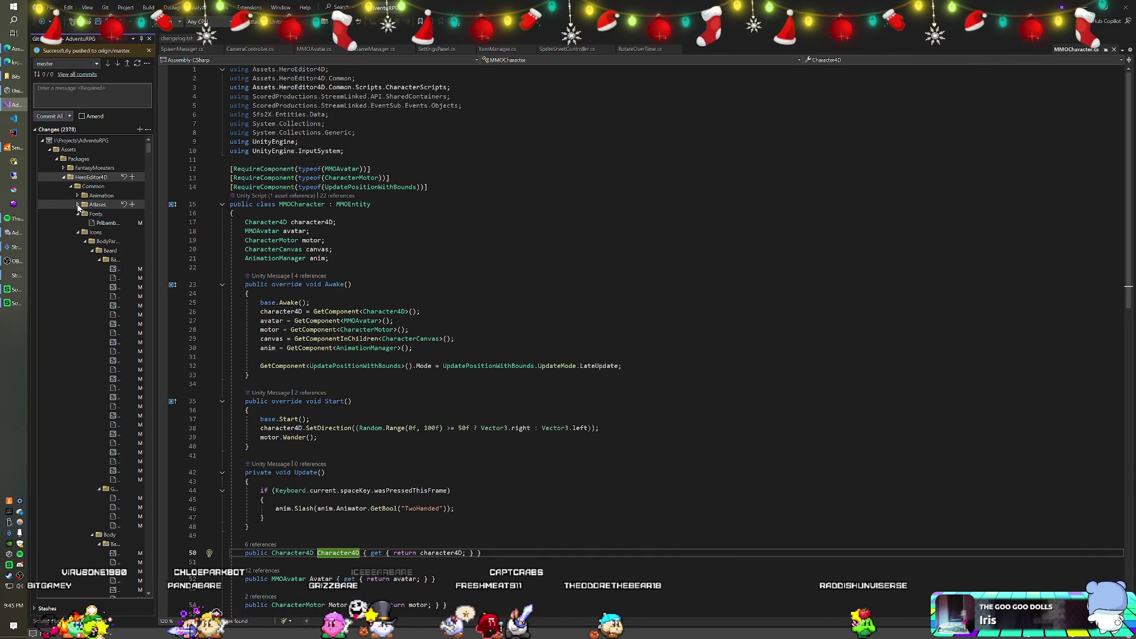
left_click(77, 204)
left_click(78, 213)
left_click(78, 223)
left_click(77, 232)
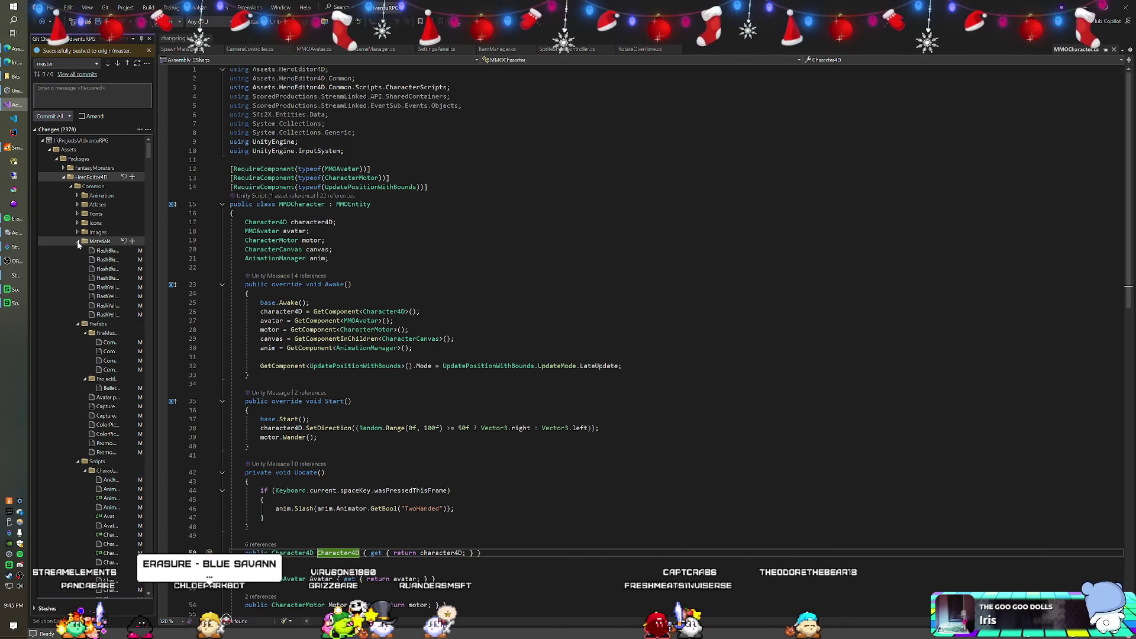
left_click(78, 241)
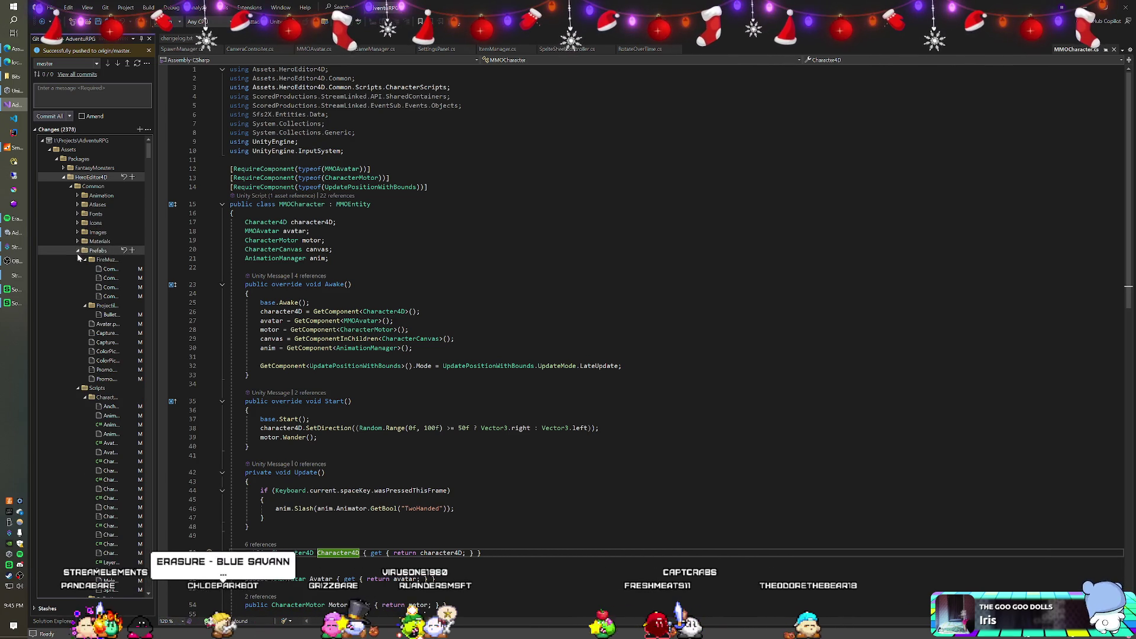
left_click(78, 251)
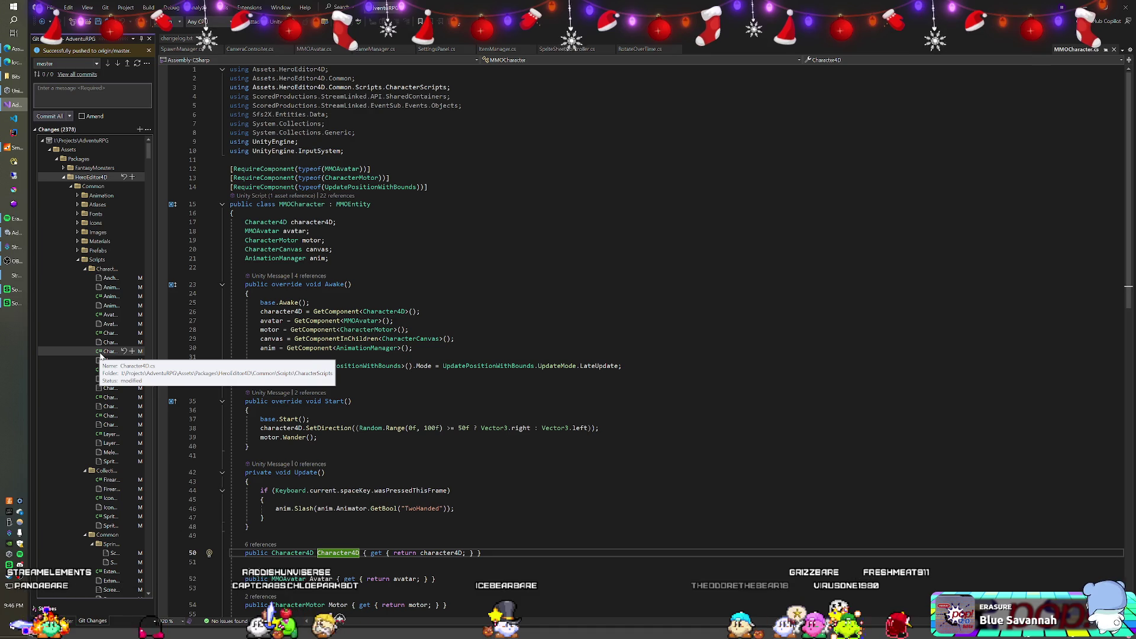
Undo and confirm the Character4D.cs changes, dropping pending changes to 2377, then return to Unity
left_click(123, 351)
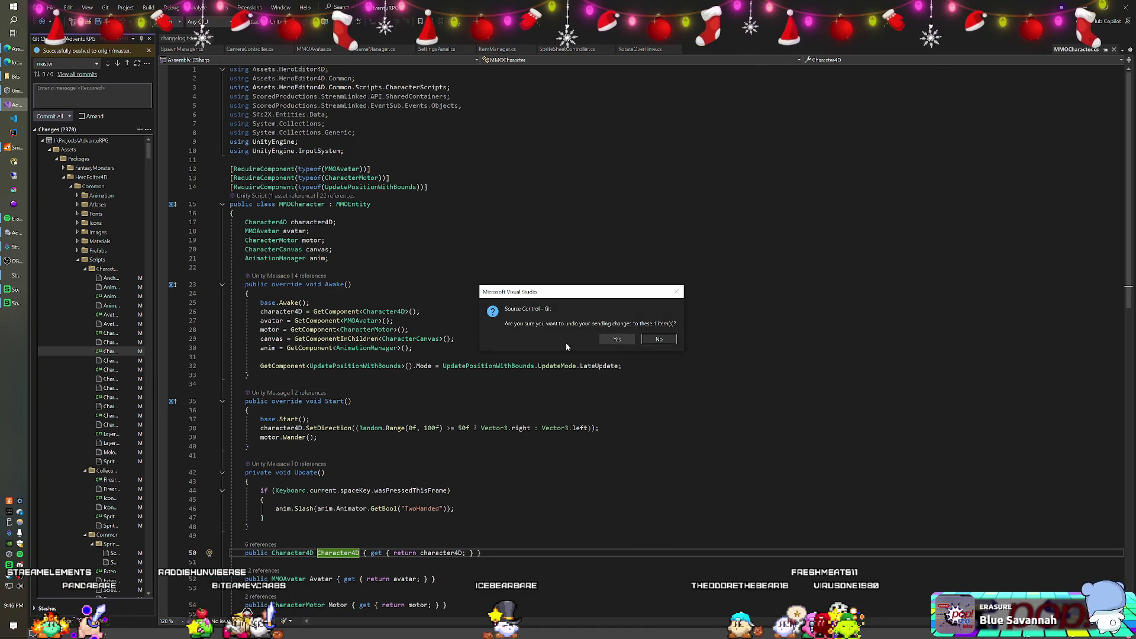
left_click(613, 340)
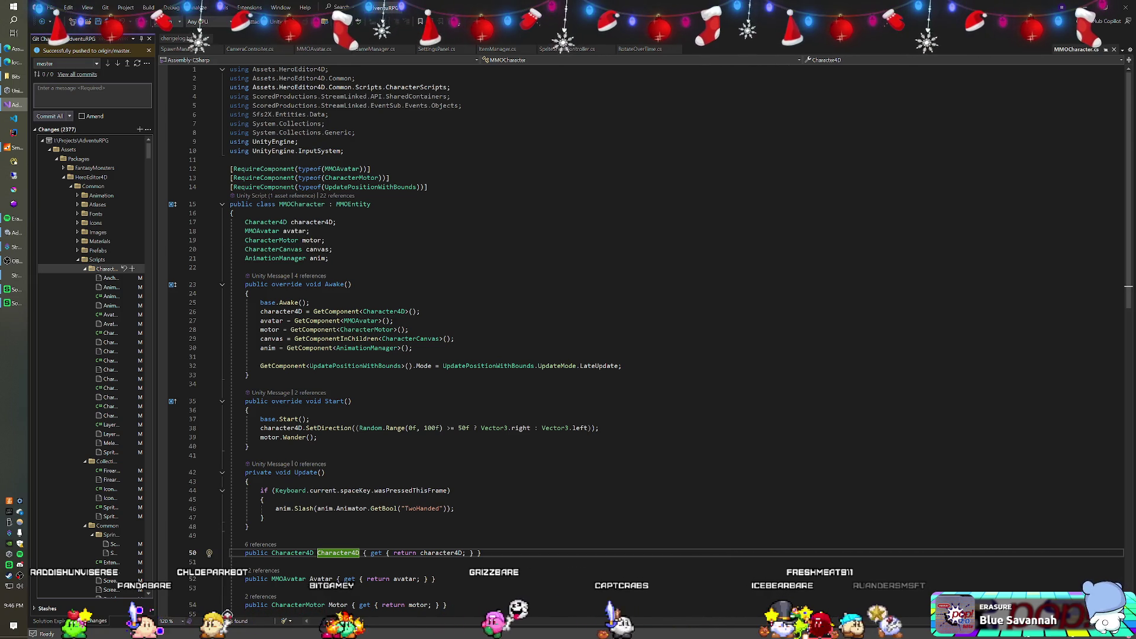
key("alt+Tab")
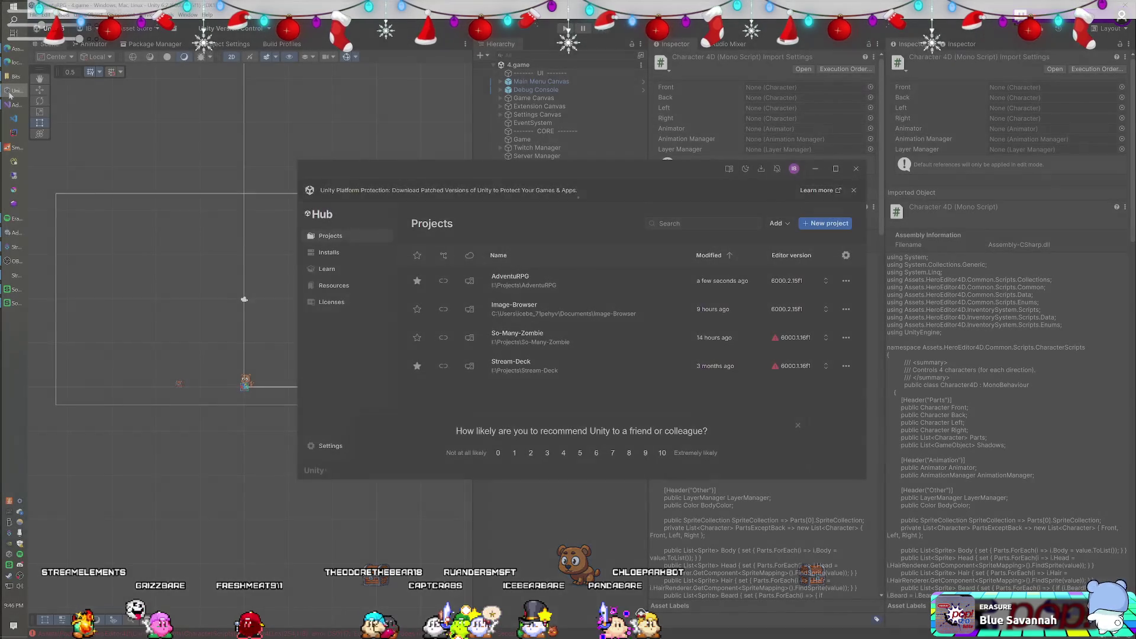
Check the MMOCharacter code in Visual Studio, then show the Undead Heroes package in Unity's Package Manager
left_click(10, 94)
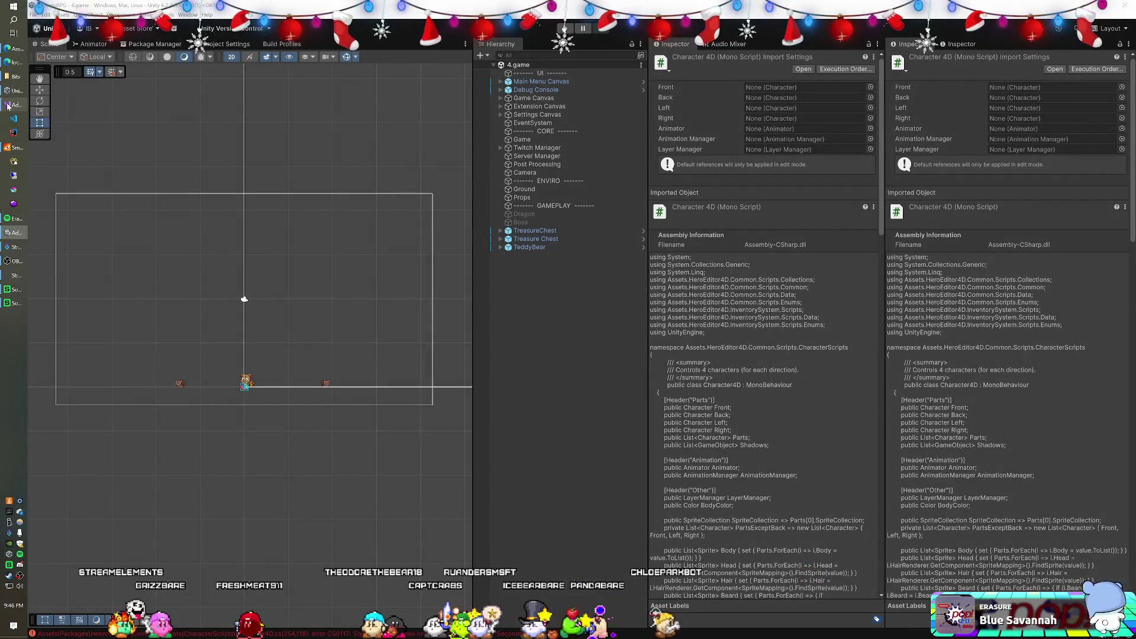
left_click(9, 105)
left_click(310, 231)
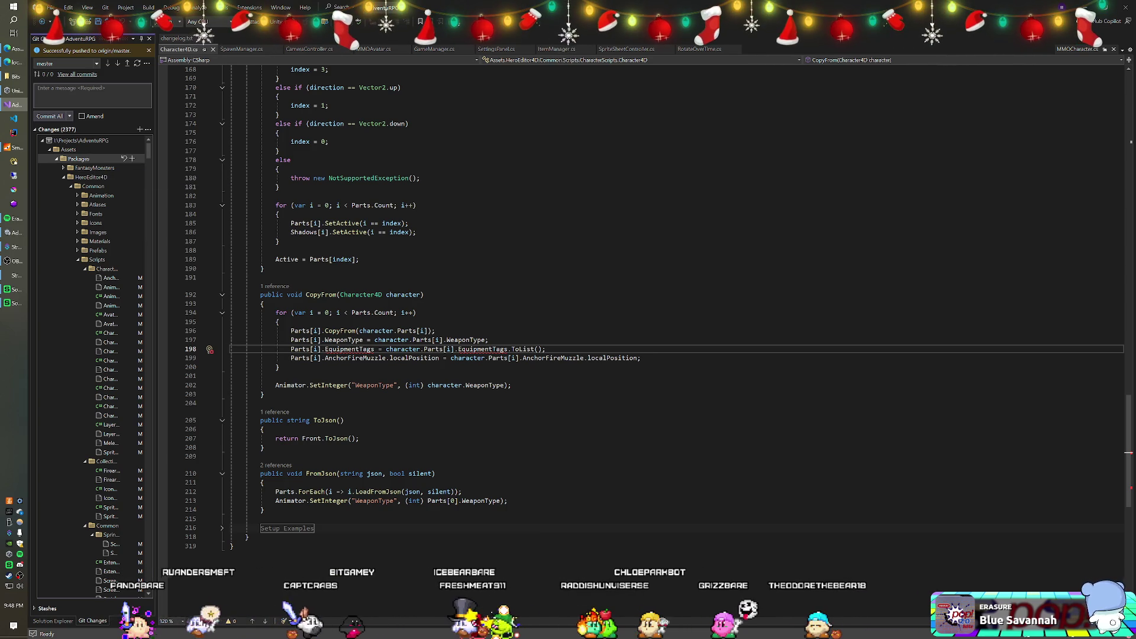
key("alt+Tab")
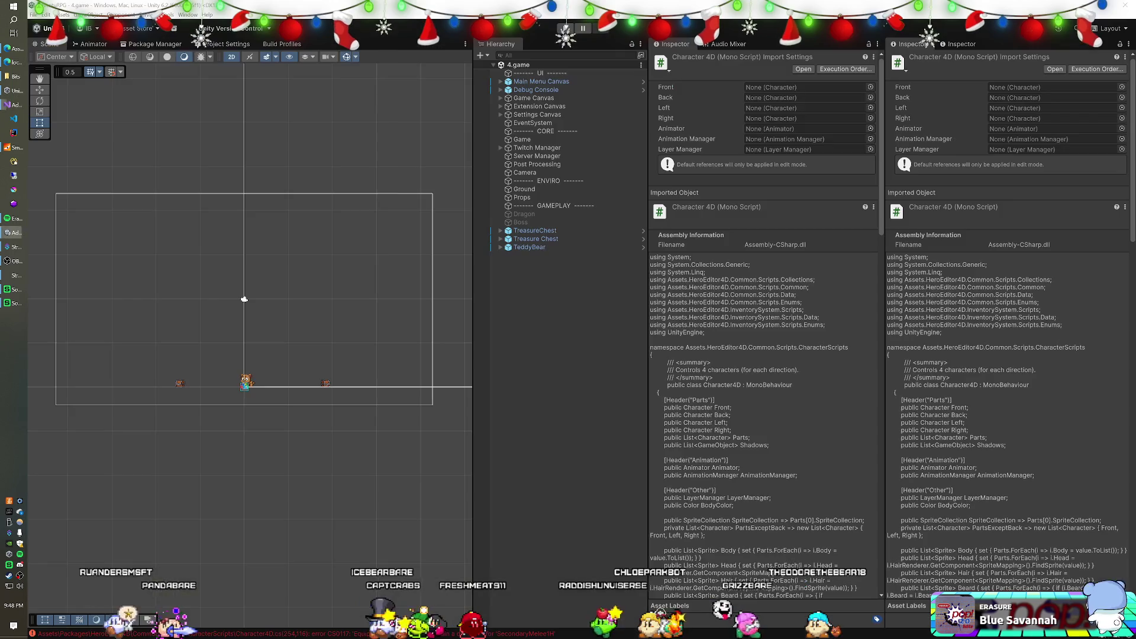
left_click(178, 47)
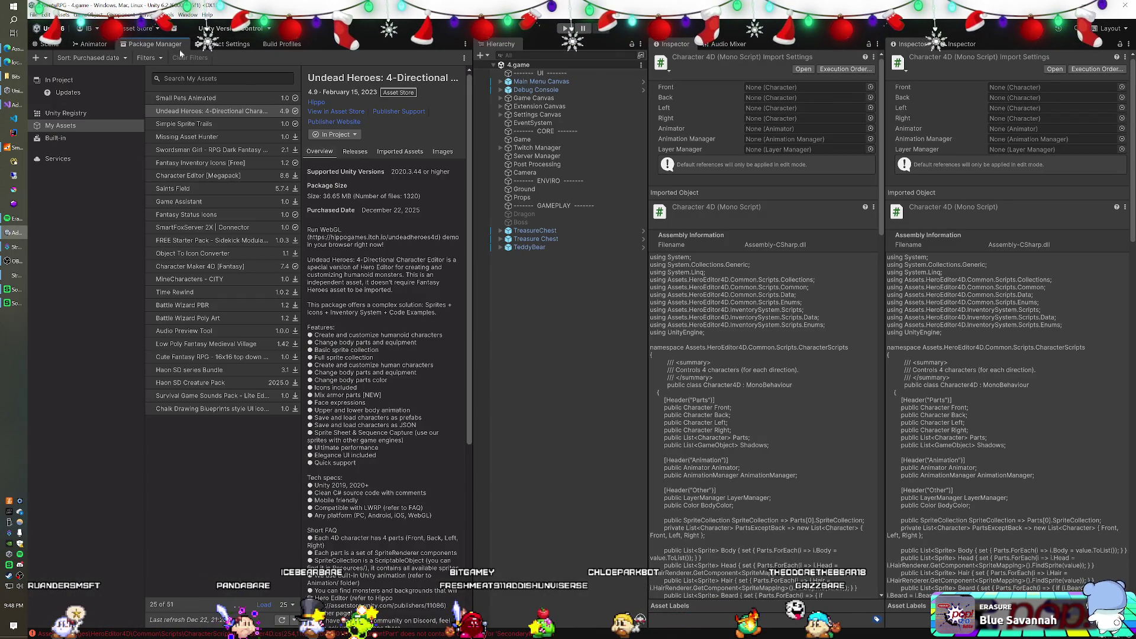
Choose Re-import 4.9 from the In Project dropdown of the Undead Heroes package
left_click(327, 134)
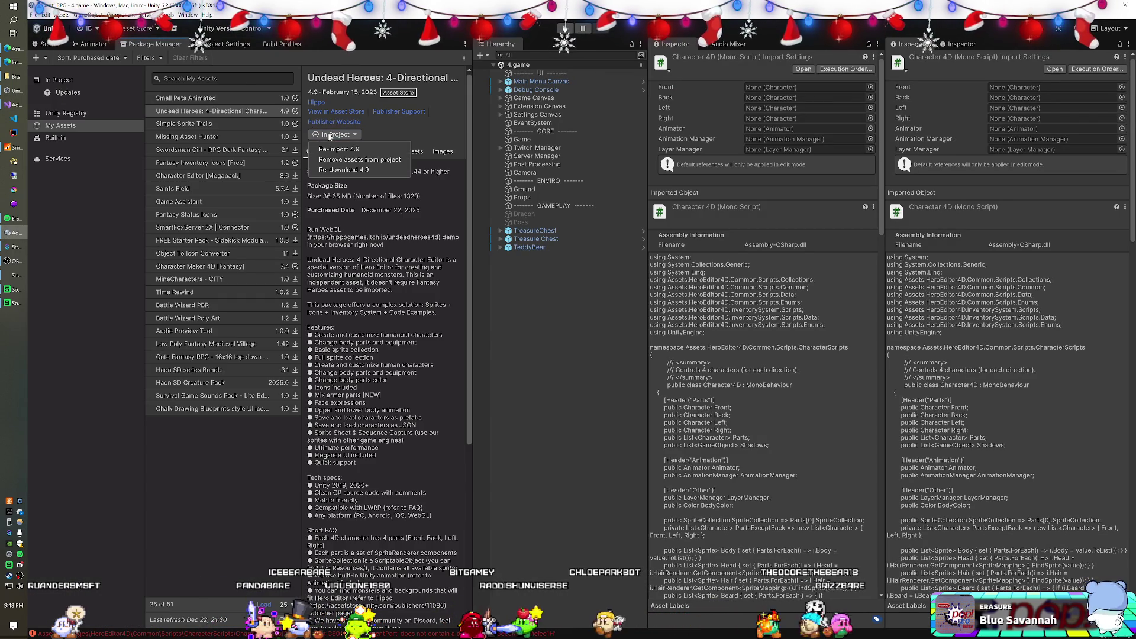
left_click(357, 150)
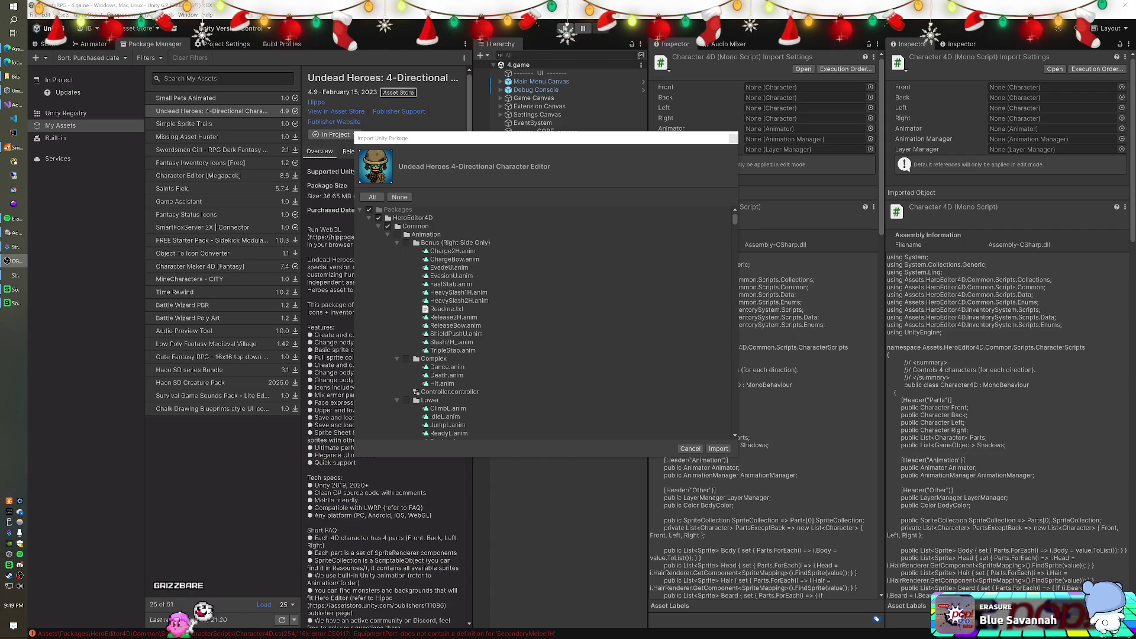
Tick only Scripts/CharacterScripts/Character4D.cs in the import list and import it
scroll(680, 326, "down", 15)
scroll(634, 312, "down", 15)
scroll(634, 310, "down", 15)
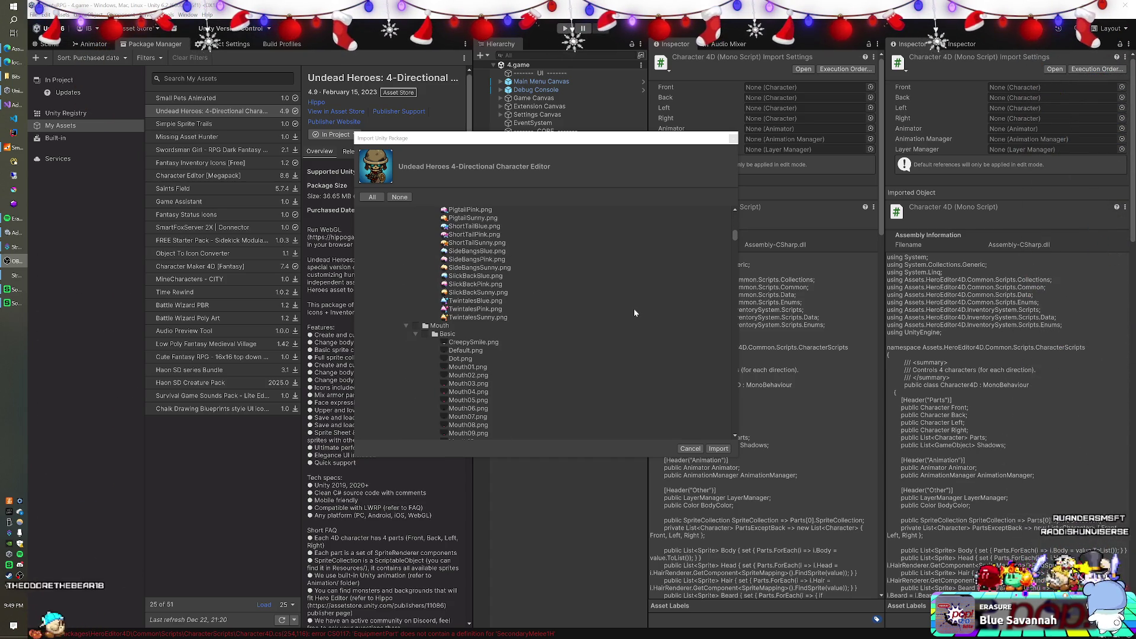
scroll(634, 312, "down", 10)
scroll(634, 312, "down", 10)
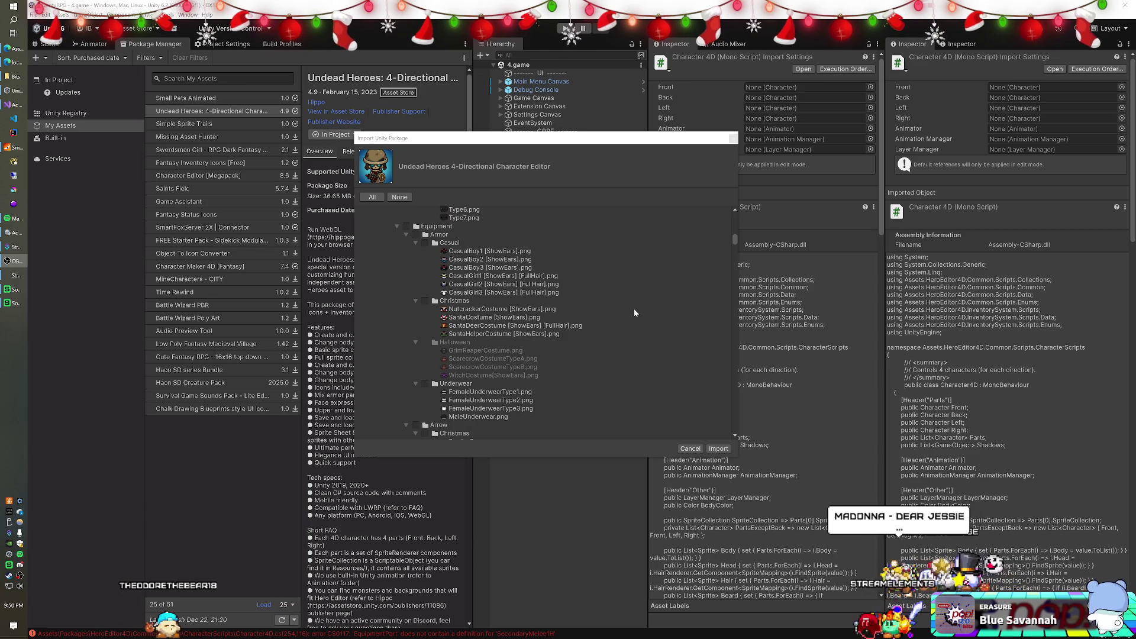
scroll(634, 312, "down", 10)
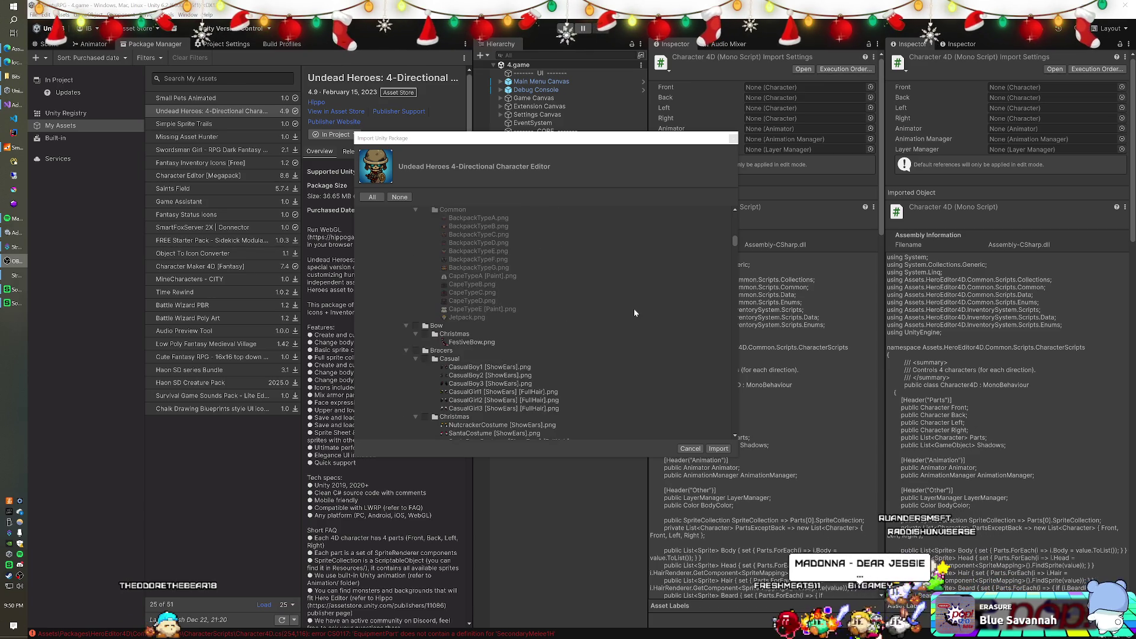
scroll(634, 313, "down", 10)
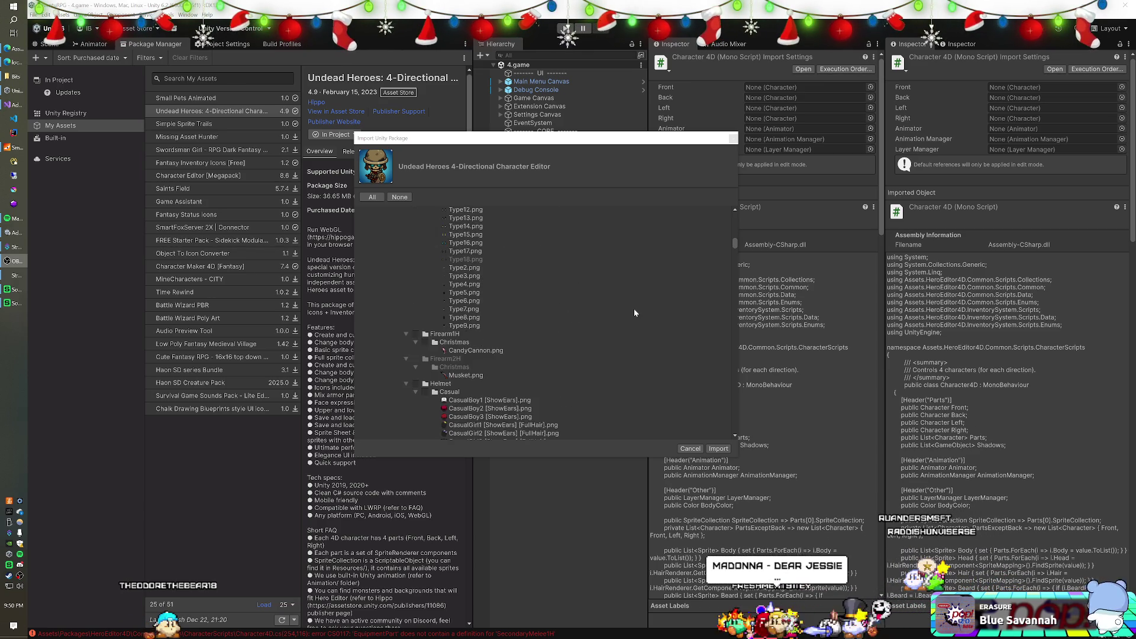
scroll(634, 312, "down", 10)
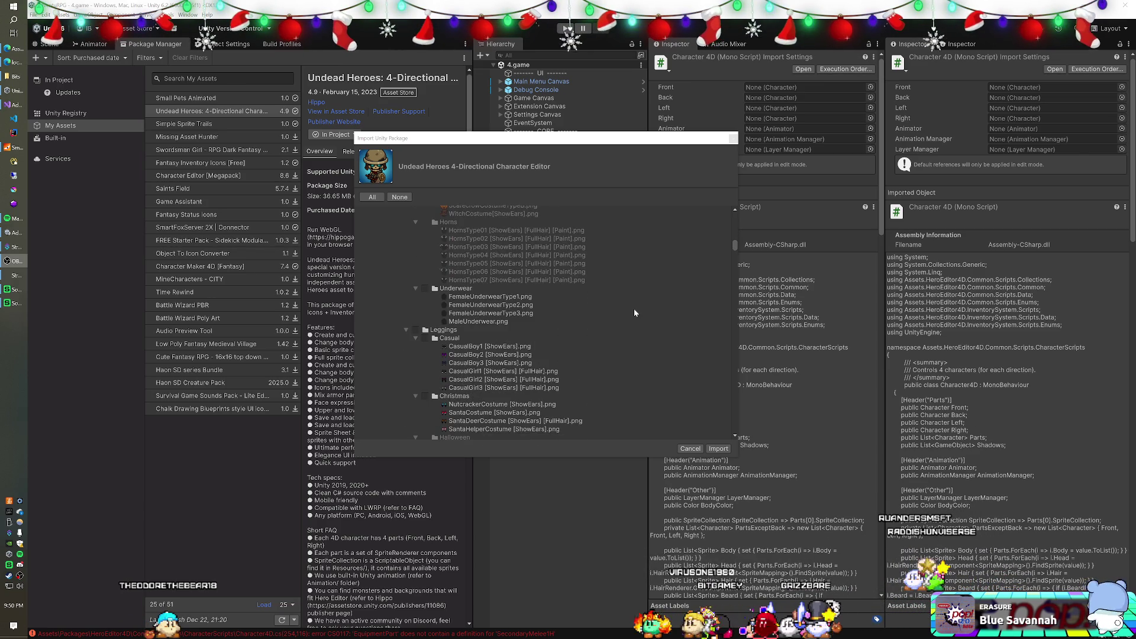
scroll(635, 313, "down", 10)
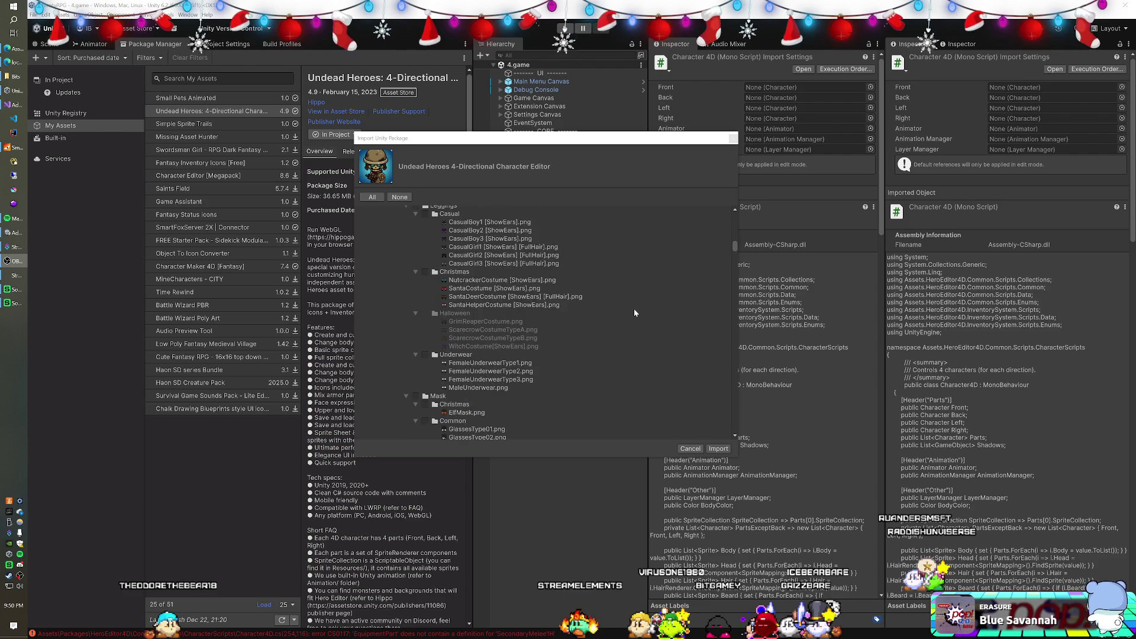
scroll(634, 313, "down", 5)
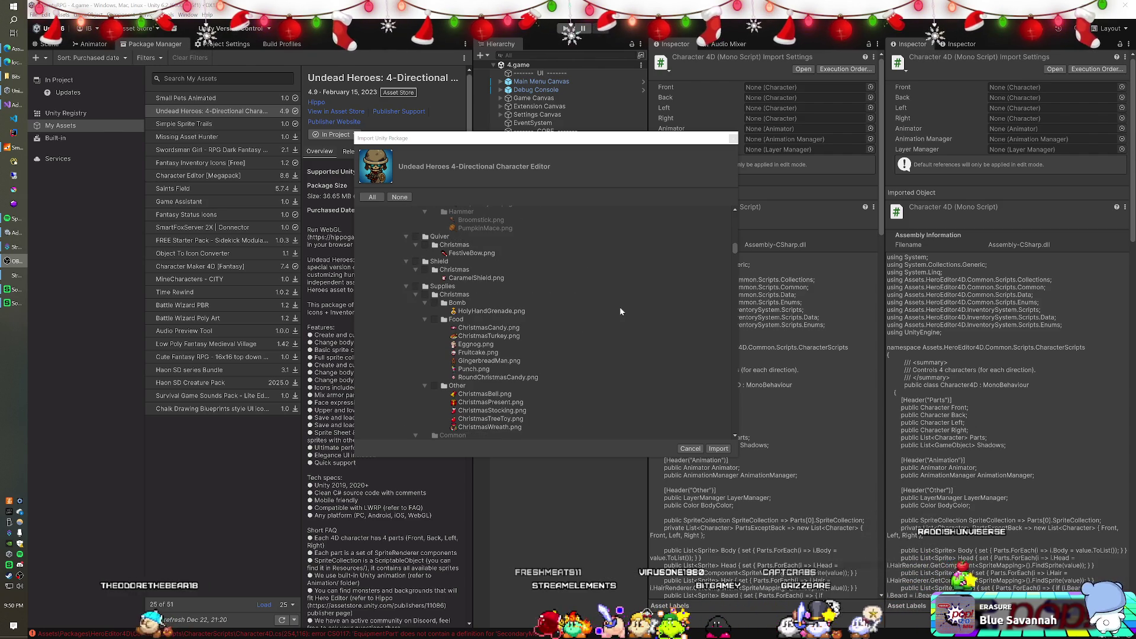
scroll(621, 311, "down", 6)
scroll(620, 311, "down", 8)
scroll(621, 312, "down", 10)
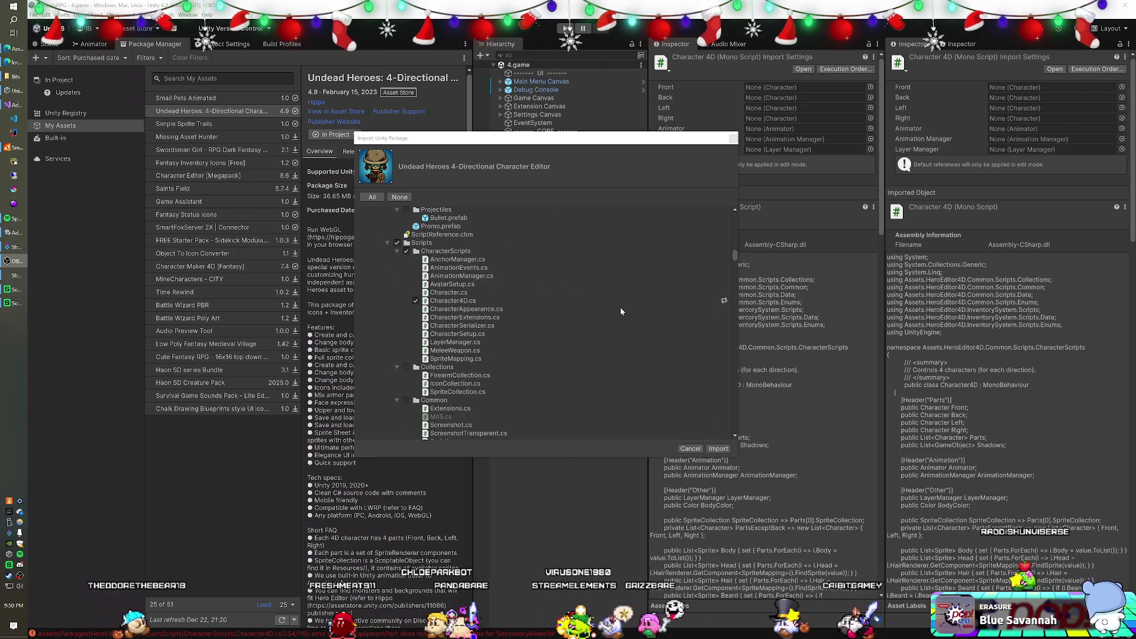
scroll(621, 311, "down", 1)
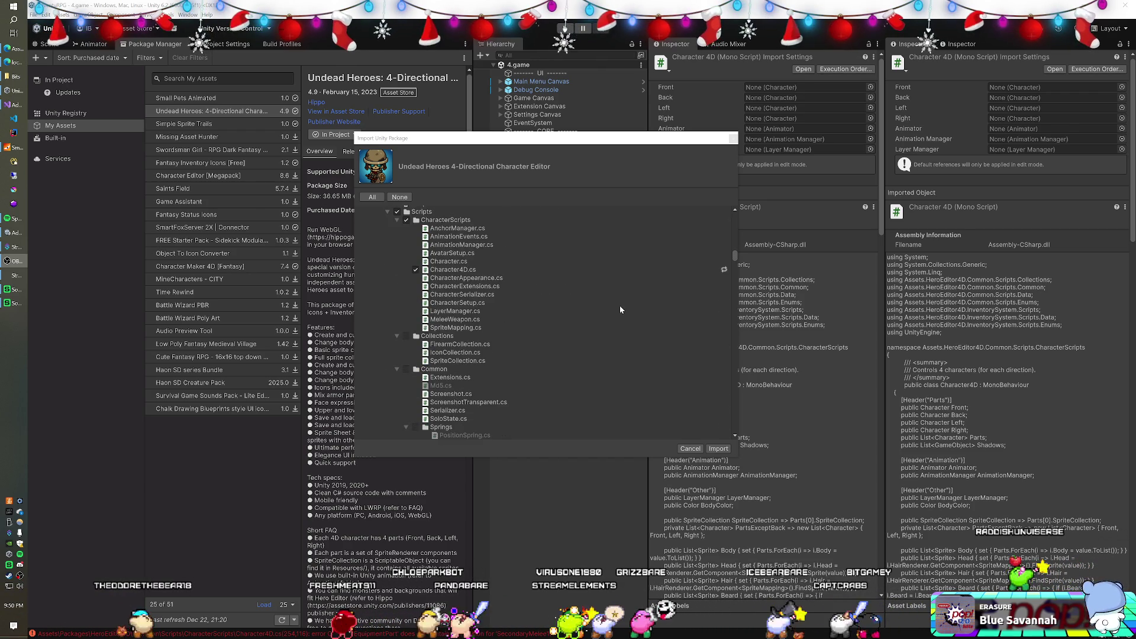
scroll(518, 264, "up", 1)
left_click(416, 301)
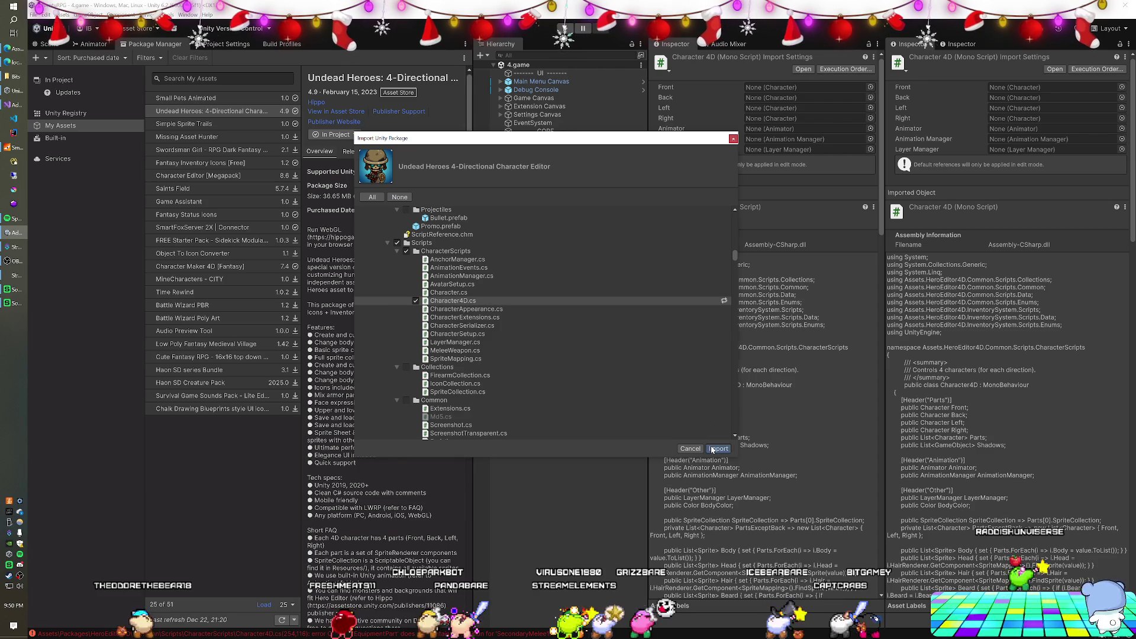
left_click(713, 449)
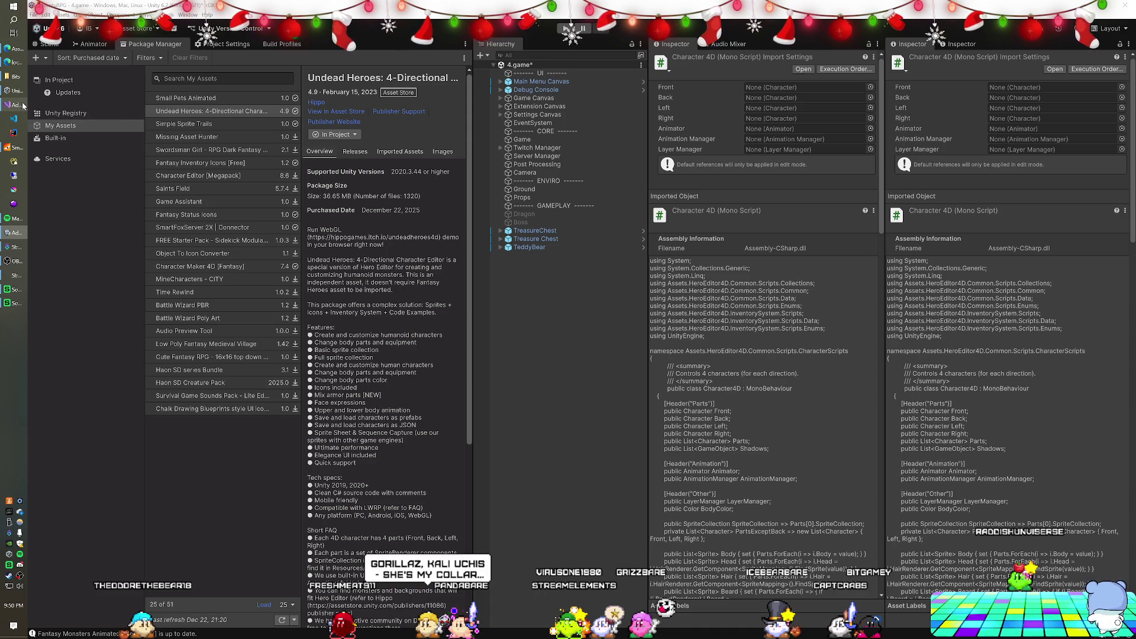
Once the import completes, switch to the Visual Studio AdventuRPG window showing Character4D.cs
mouse_move(23, 106)
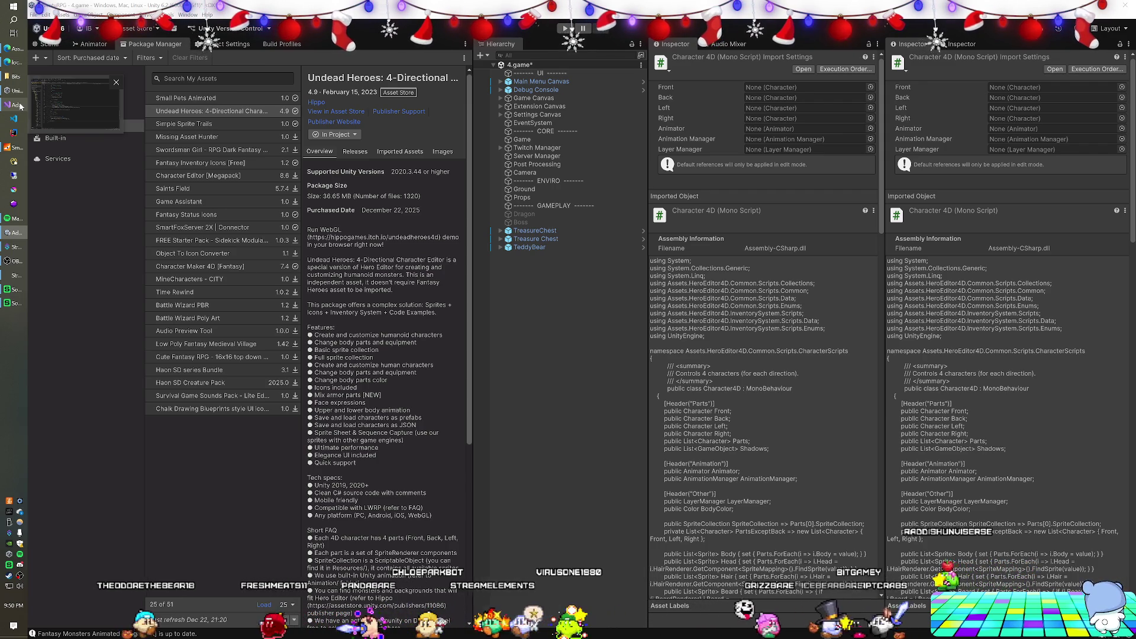
left_click(20, 106)
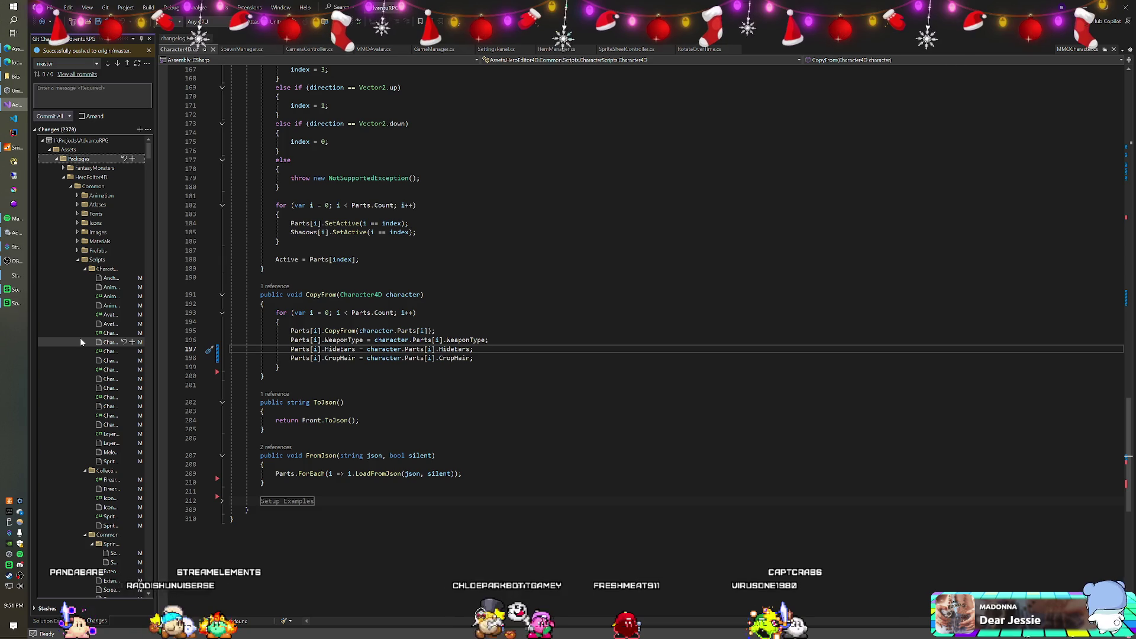
Widen the Git Changes file tree and open the Character4D.cs diff
scroll(81, 342, "down", 1)
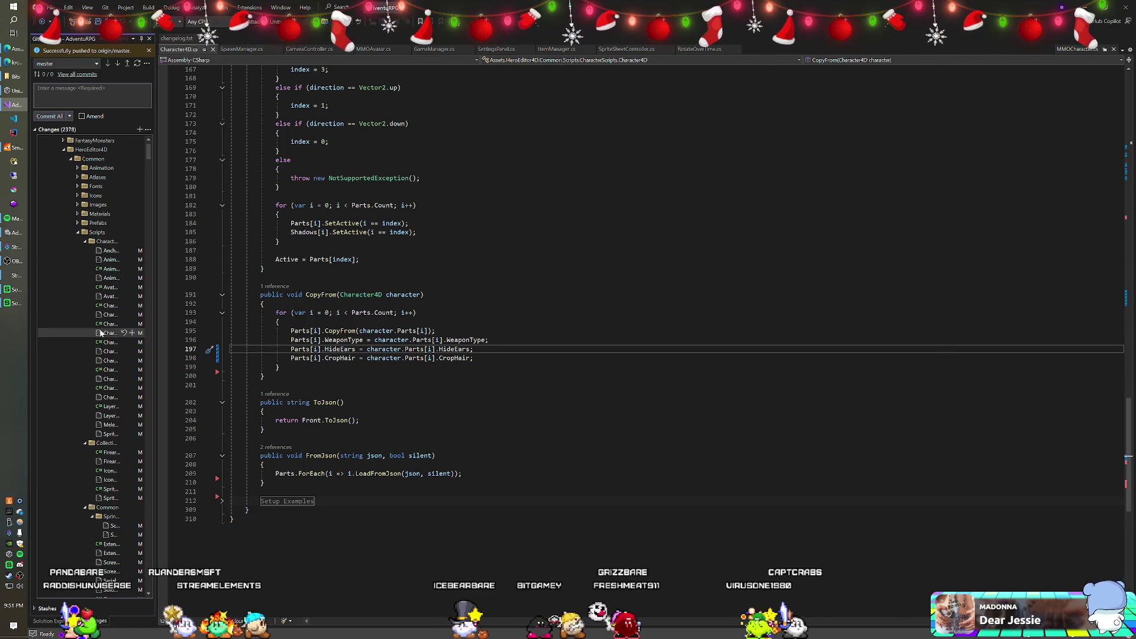
left_click_drag(156, 322, 199, 322)
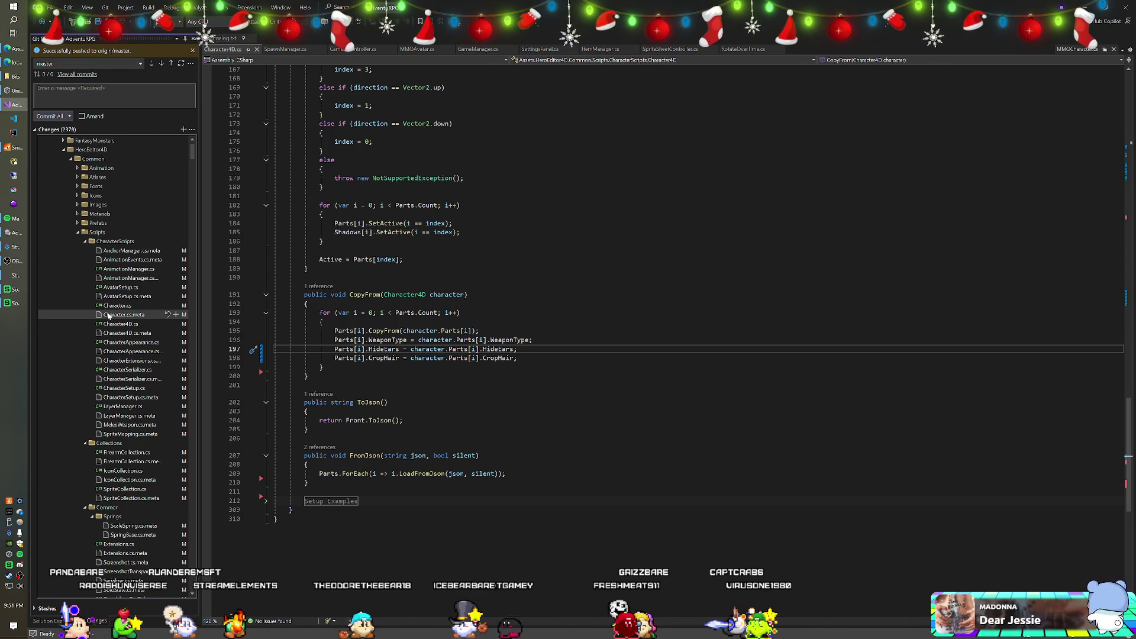
double_click(110, 325)
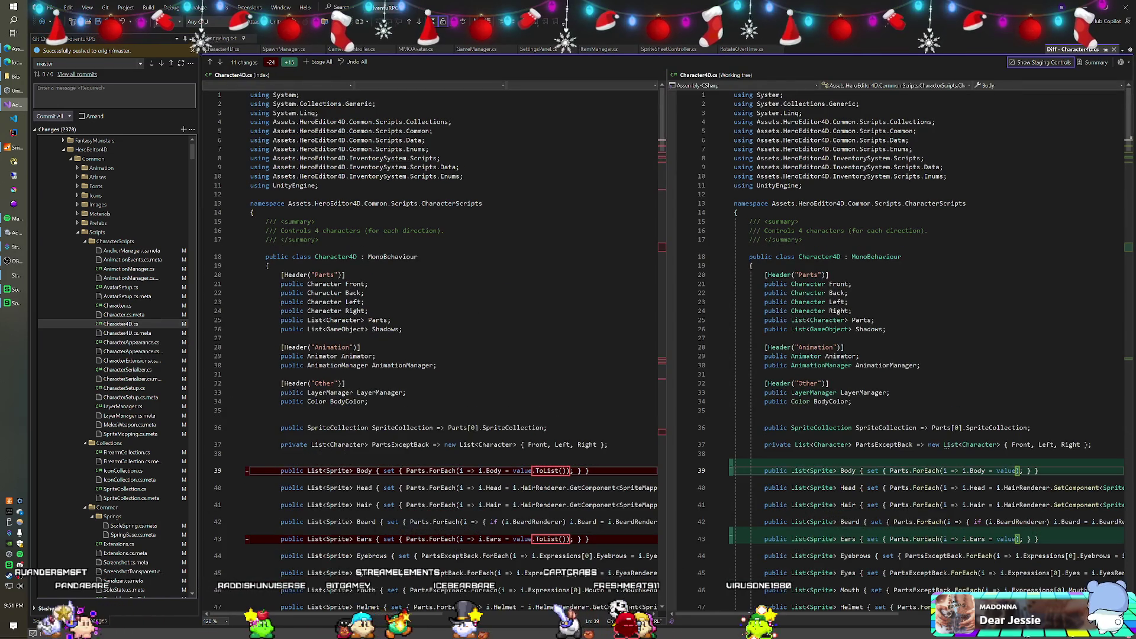
Review the side-by-side Character4D.cs diff at the Ears setter on line 43, then bring up Unity Hub
scroll(669, 355, "down", 6)
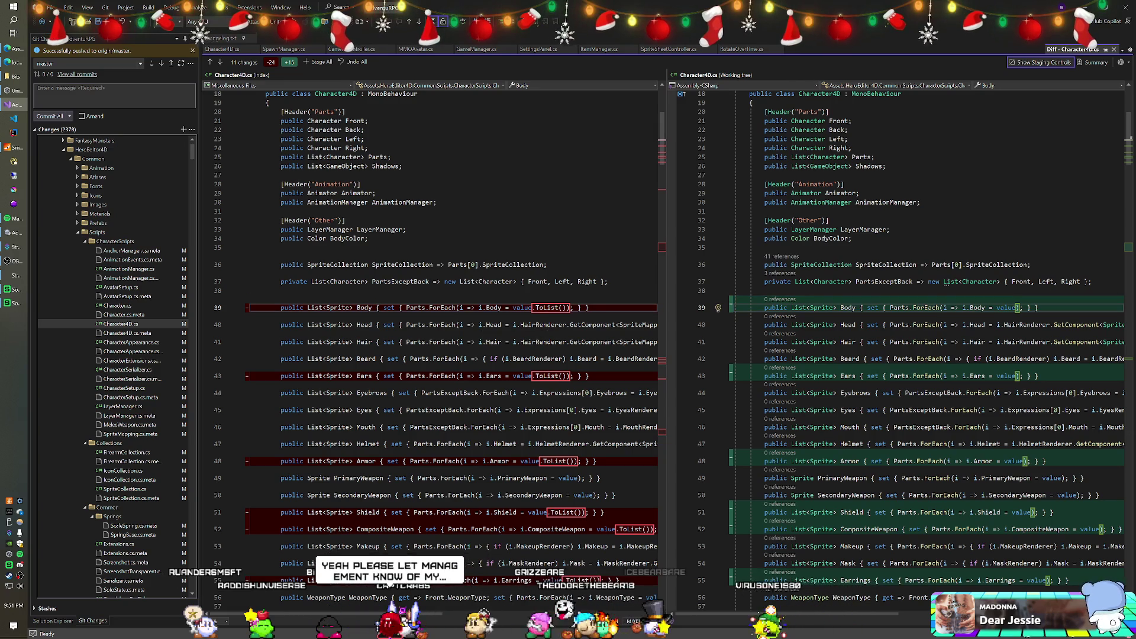
left_click(414, 375)
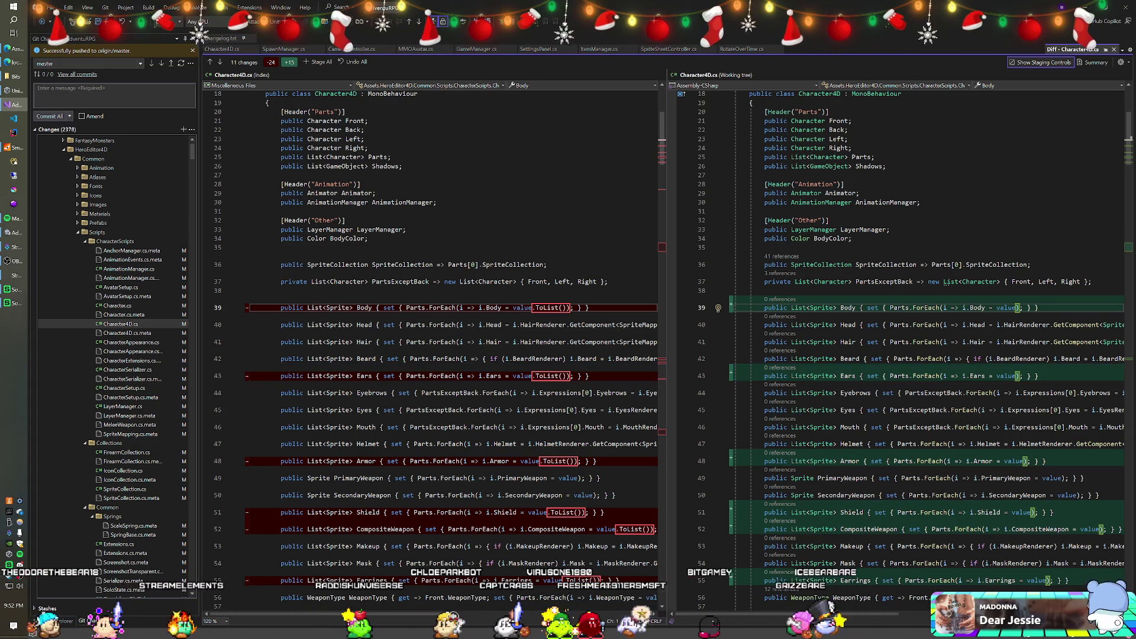
left_click(10, 92)
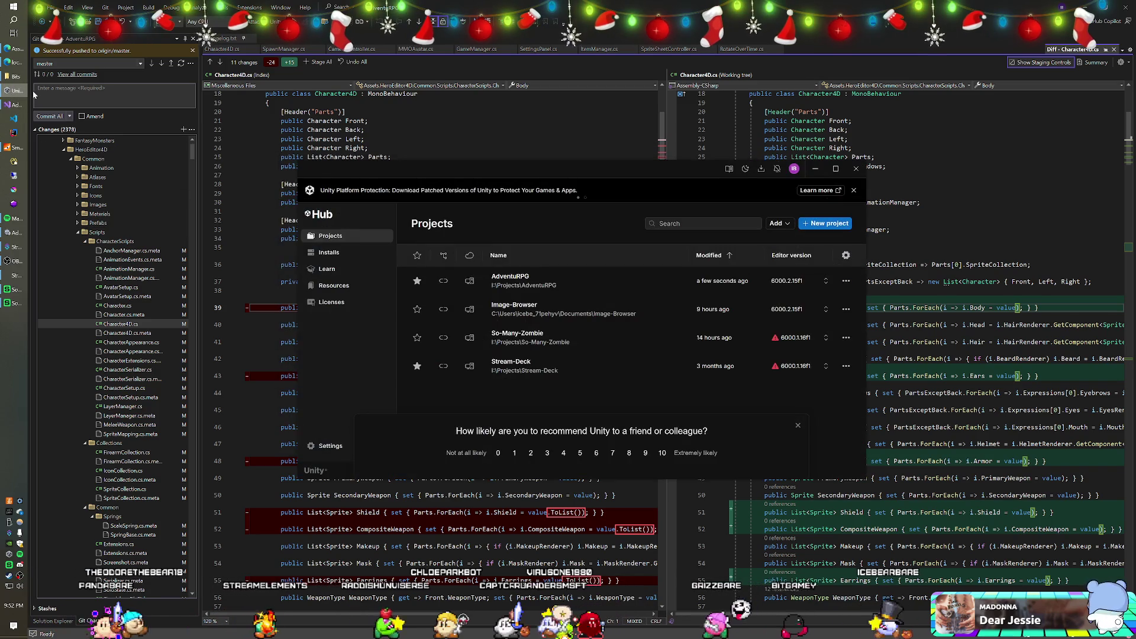
Minimize Unity Hub, reopen and minimize it again, then bring the local game page forward
left_click(14, 92)
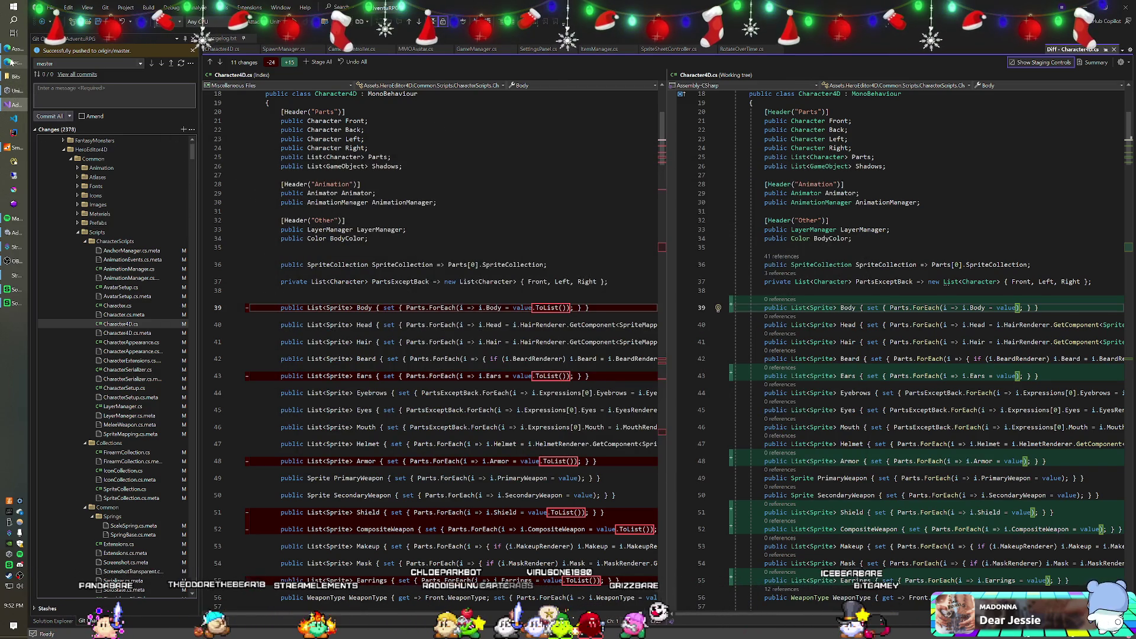
mouse_move(13, 66)
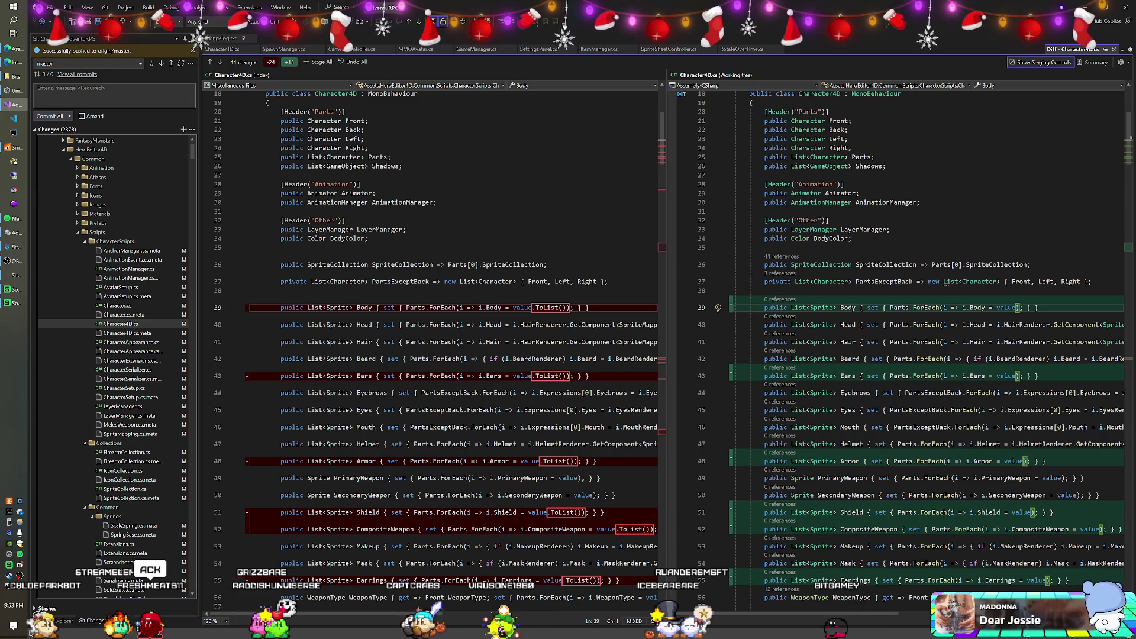
mouse_move(591, 308)
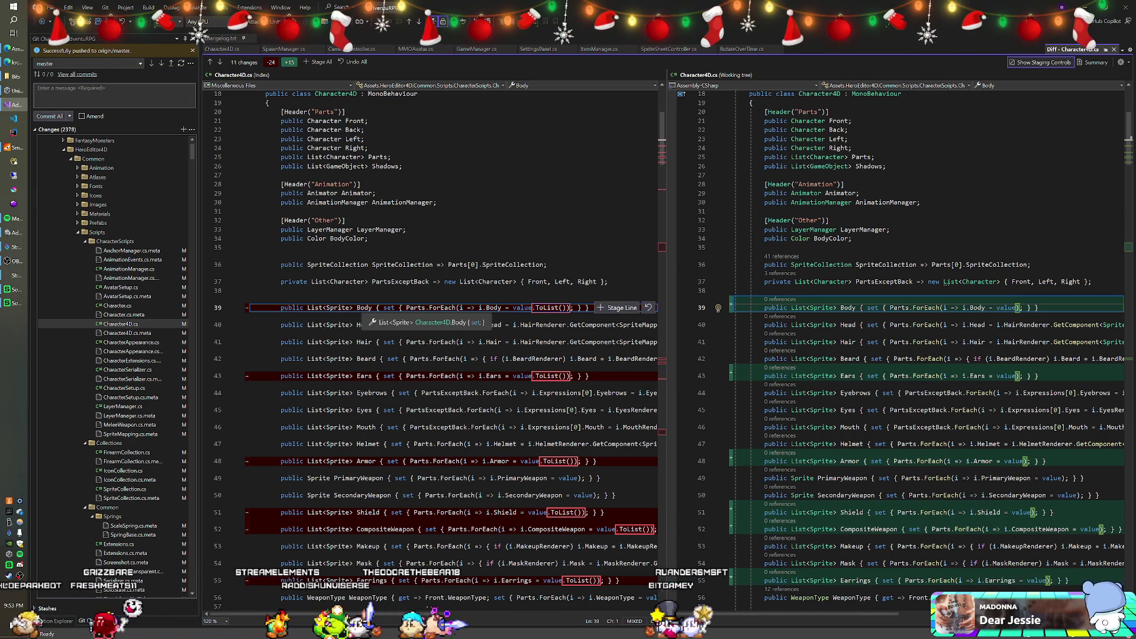
left_click(21, 93)
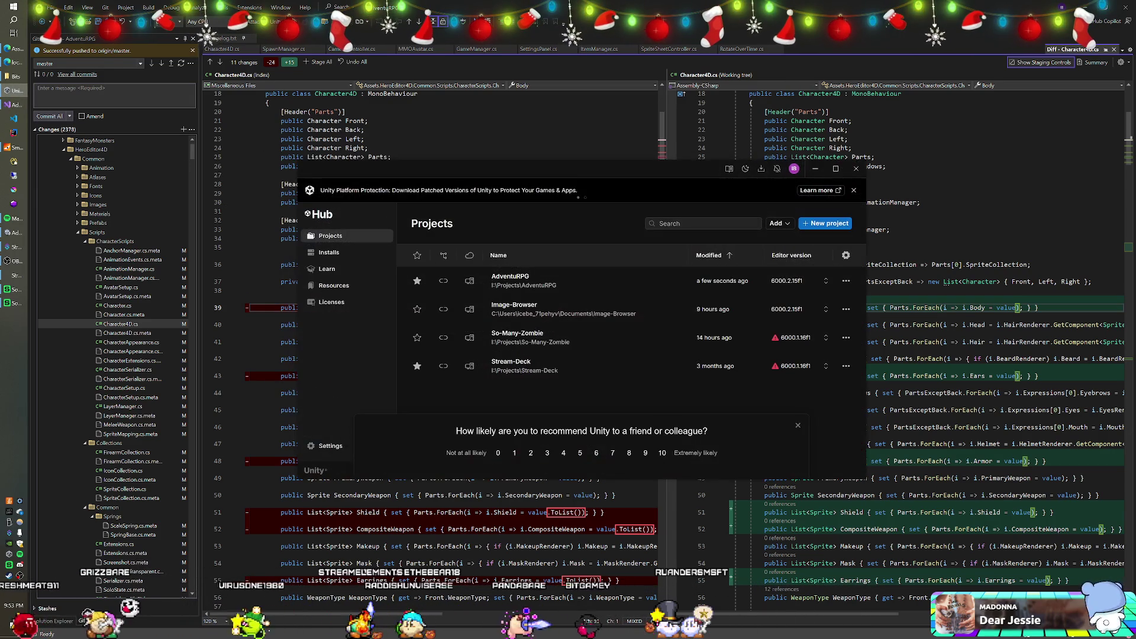
left_click(21, 92)
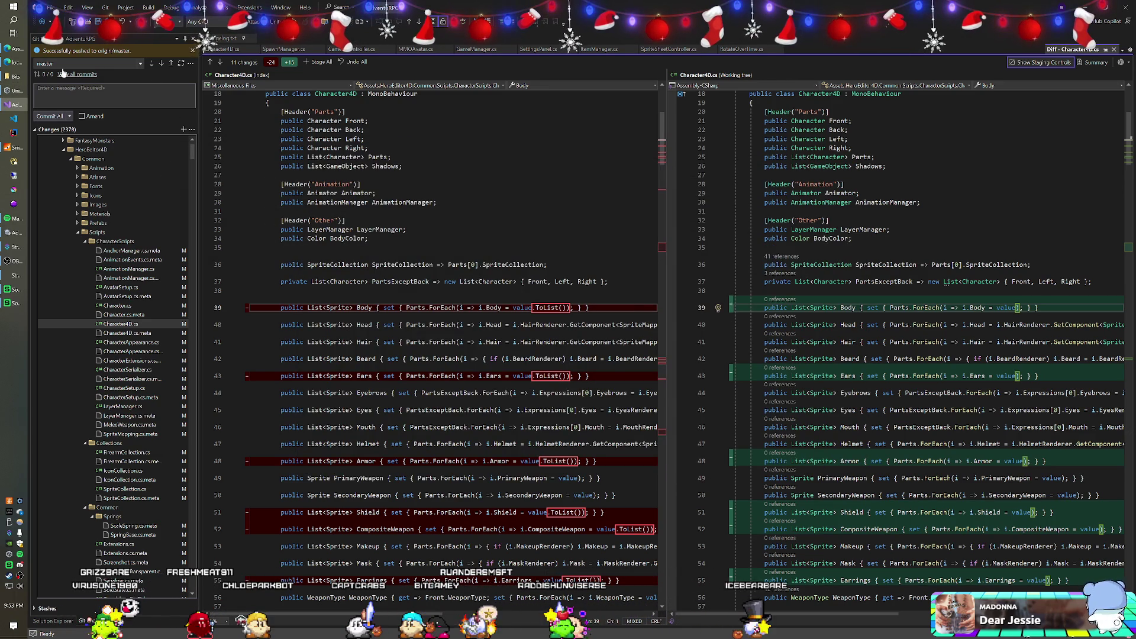
left_click(18, 63)
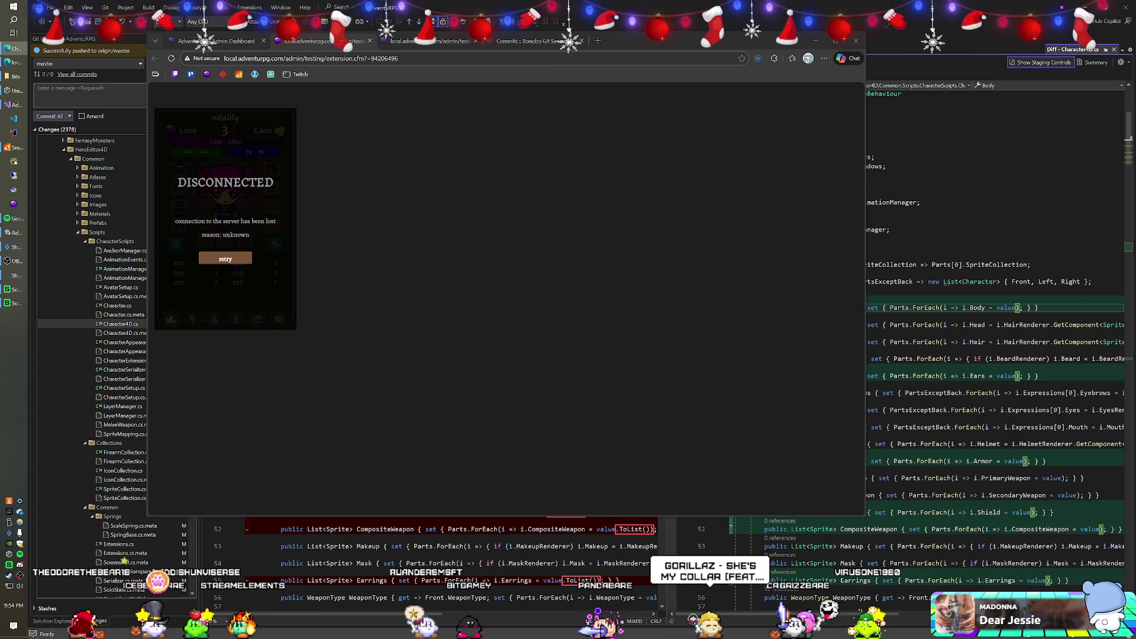
Return from the browser to the side-by-side Character4D.cs diff in Visual Studio
left_click(622, 16)
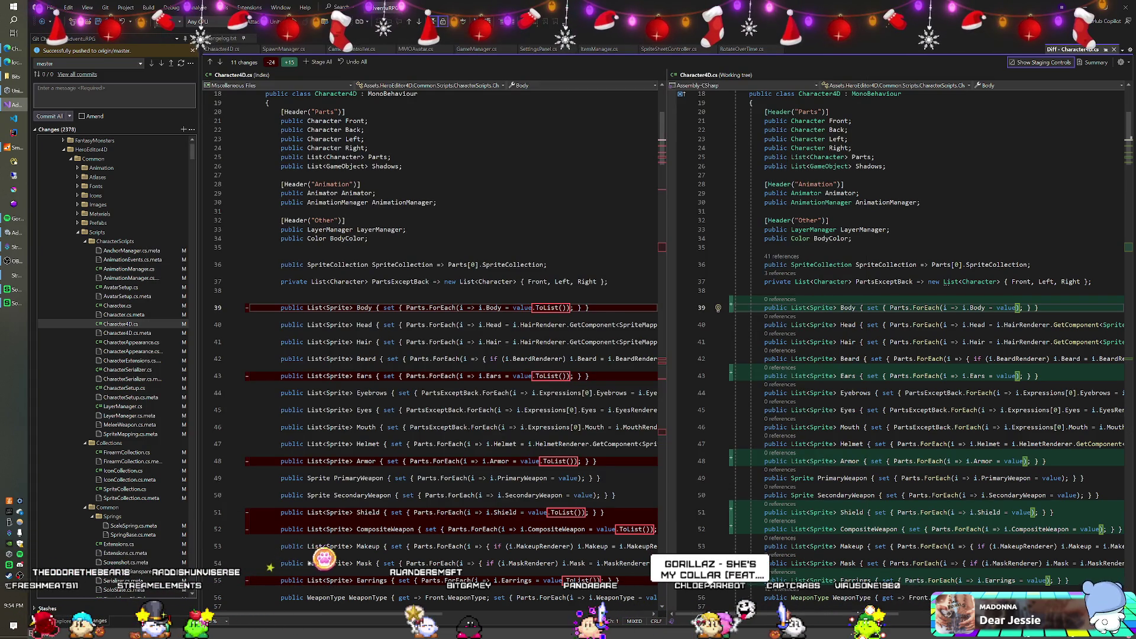
Scroll through the first part of the Character4D.cs side-by-side diff
scroll(668, 346, "down", 2)
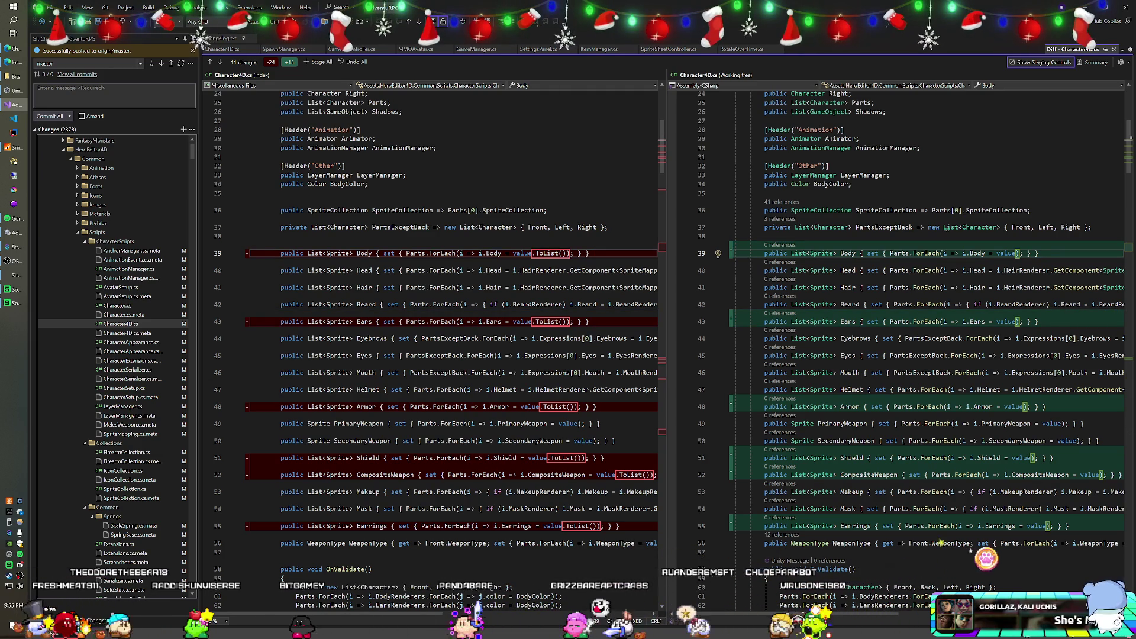
mouse_move(450, 321)
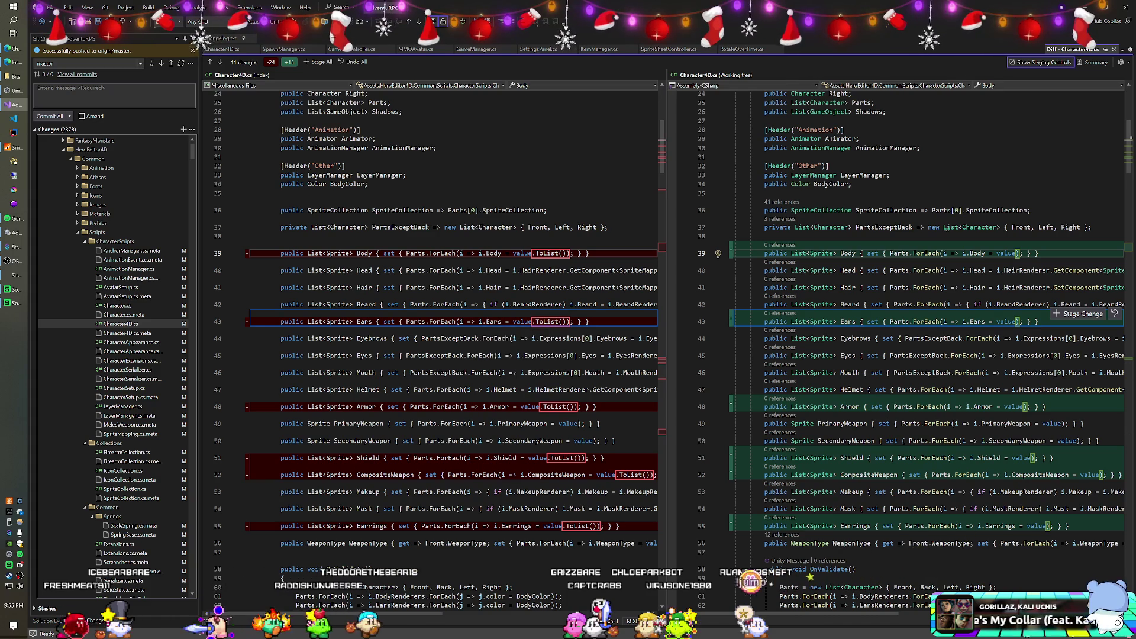
mouse_move(522, 323)
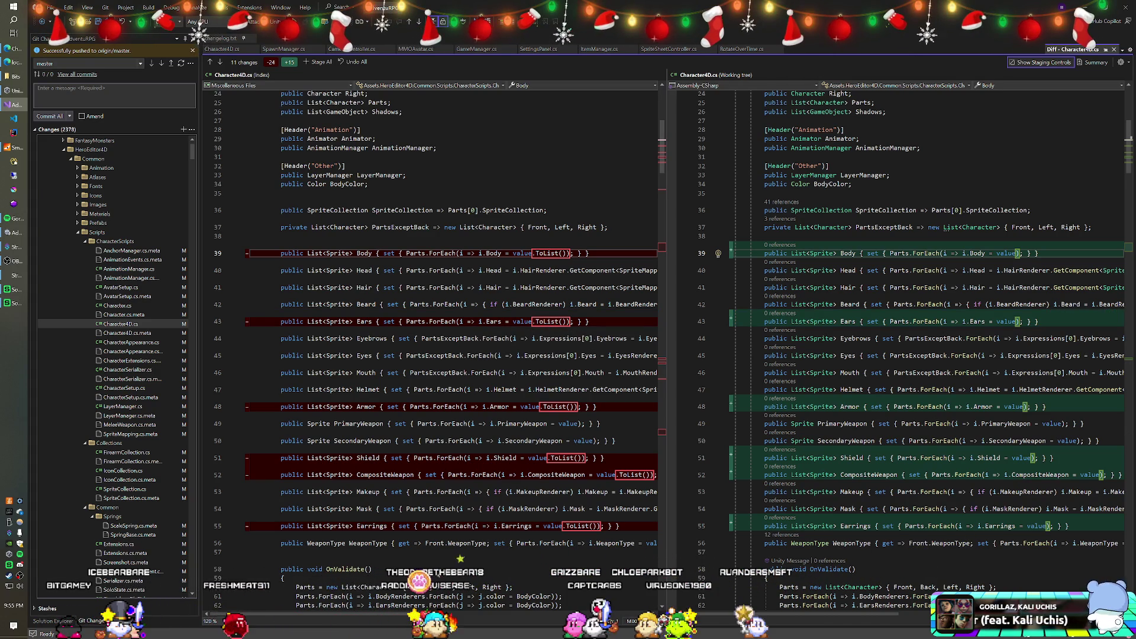
scroll(522, 324, "down", 9)
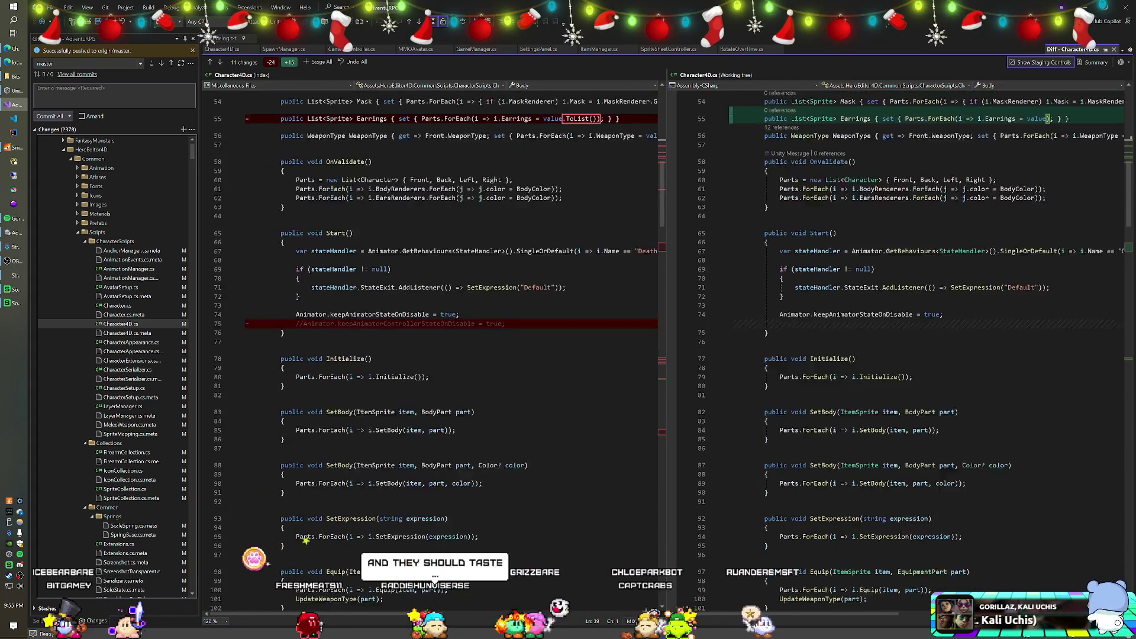
scroll(522, 323, "down", 2)
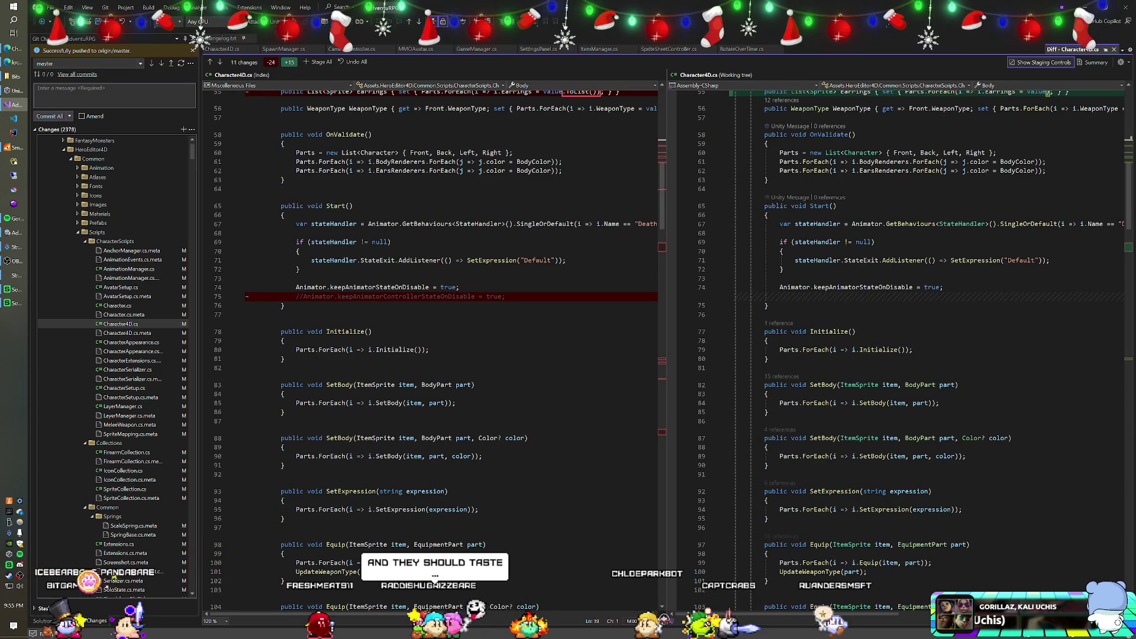
scroll(521, 323, "down", 1)
mouse_move(450, 269)
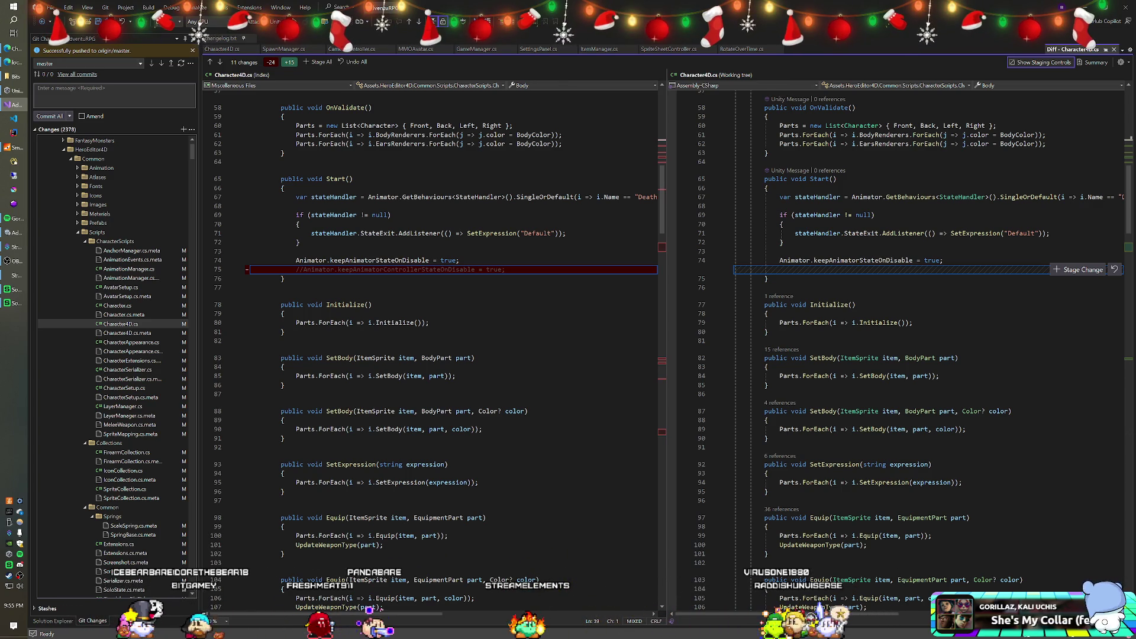
scroll(887, 296, "down", 5)
scroll(887, 296, "up", 5)
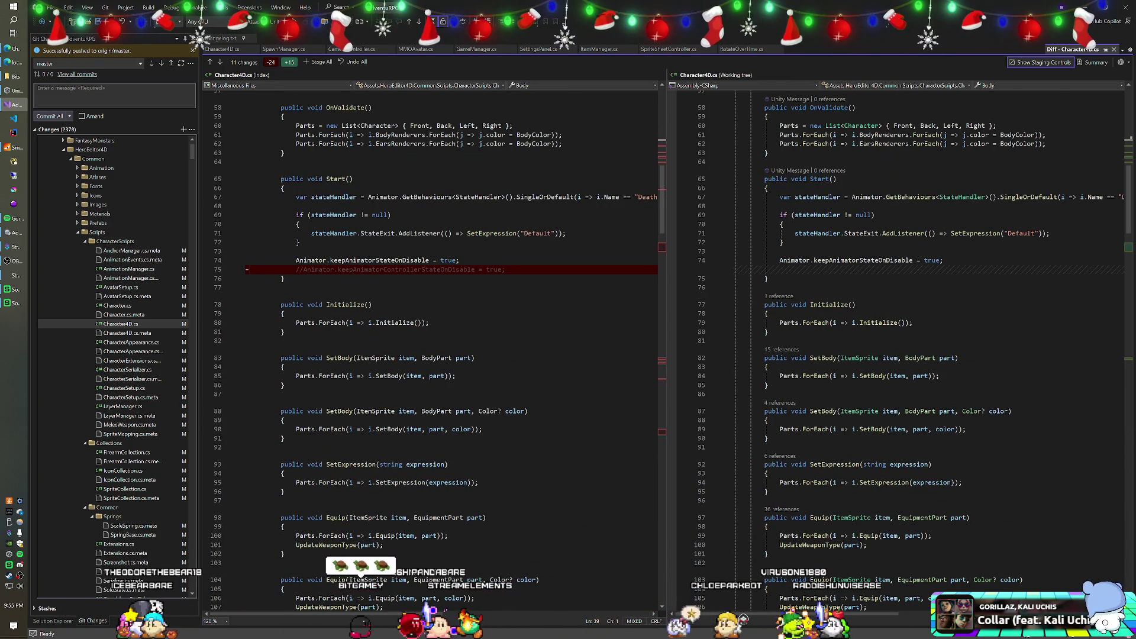
scroll(666, 355, "down", 5)
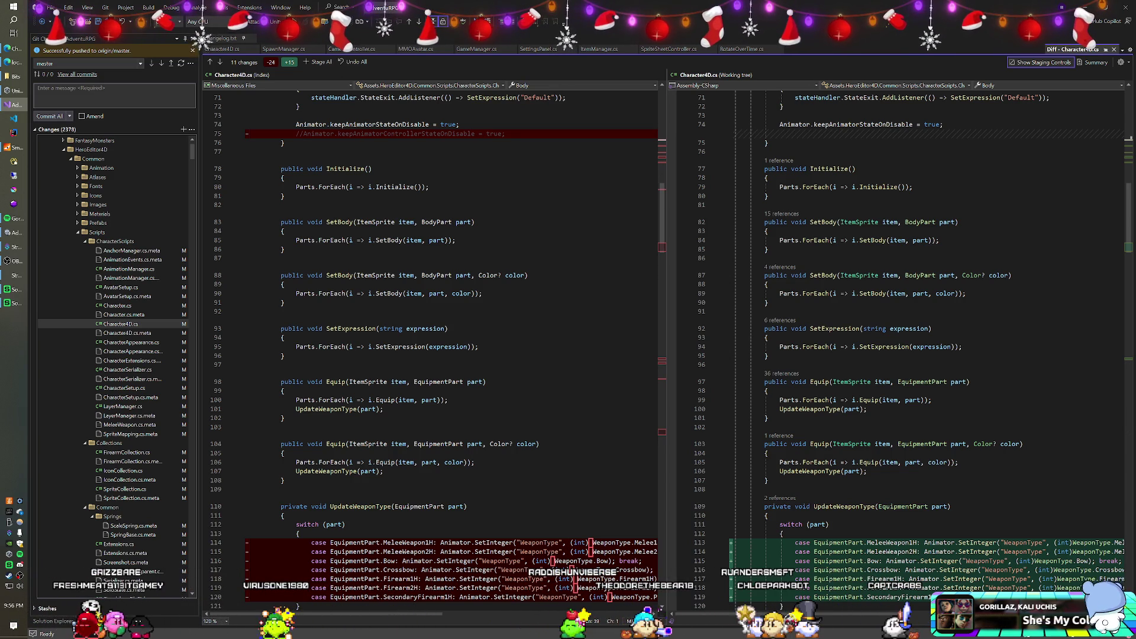
scroll(663, 355, "down", 7)
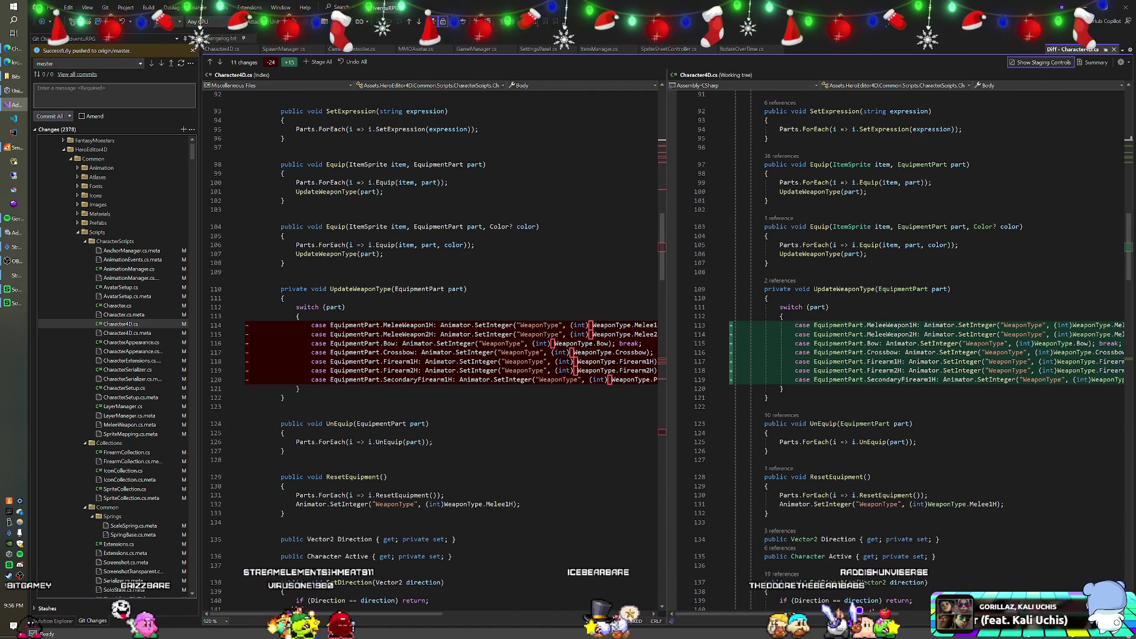
scroll(668, 364, "down", 2)
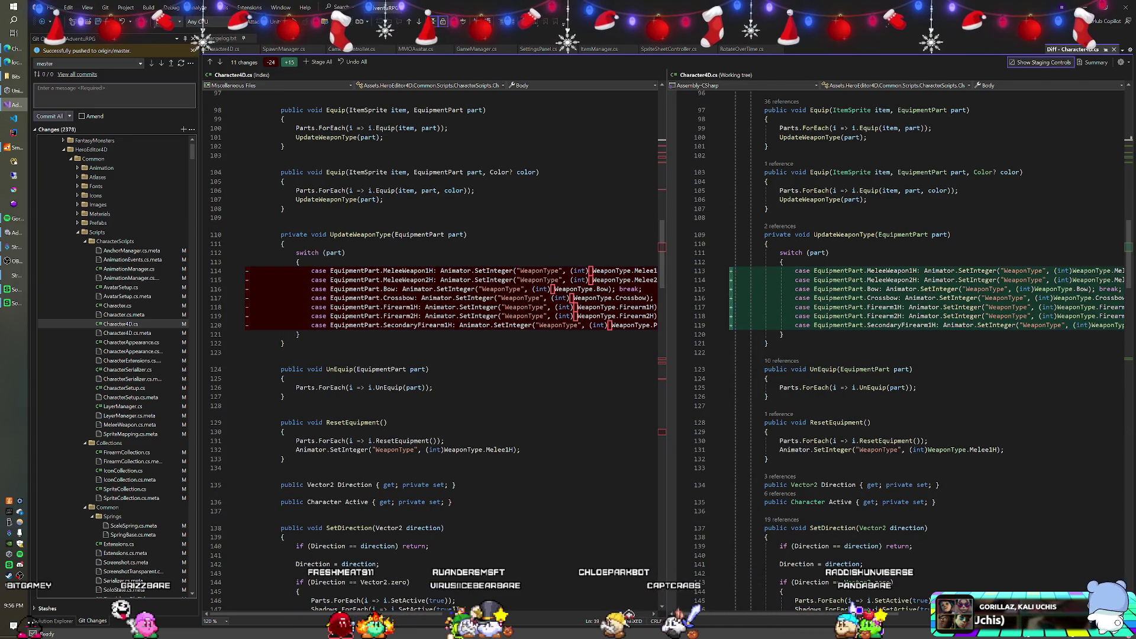
Check the remaining Character4D.cs changes, scrolling sideways, and close the Diff tab
left_click_drag(733, 618, 785, 613)
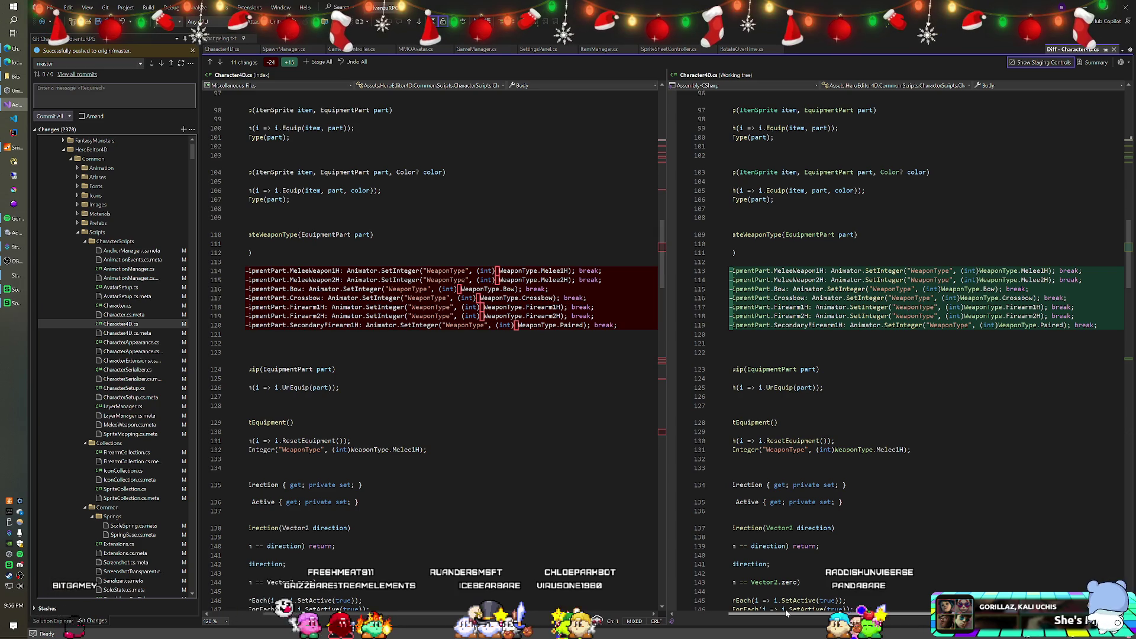
left_click_drag(786, 612, 710, 611)
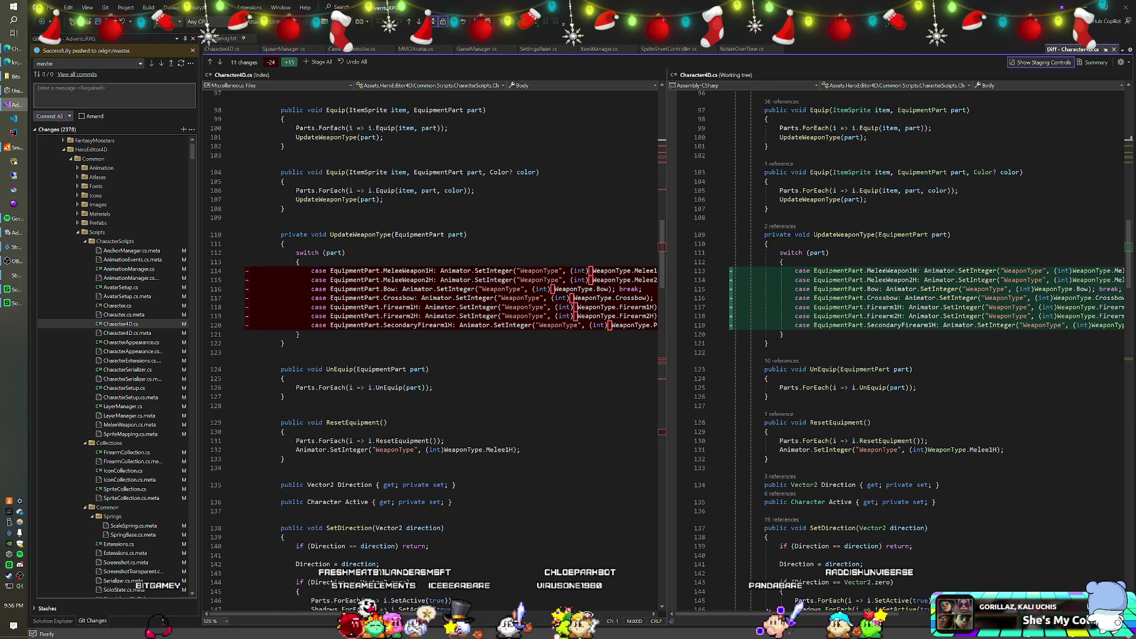
scroll(888, 355, "down", 20)
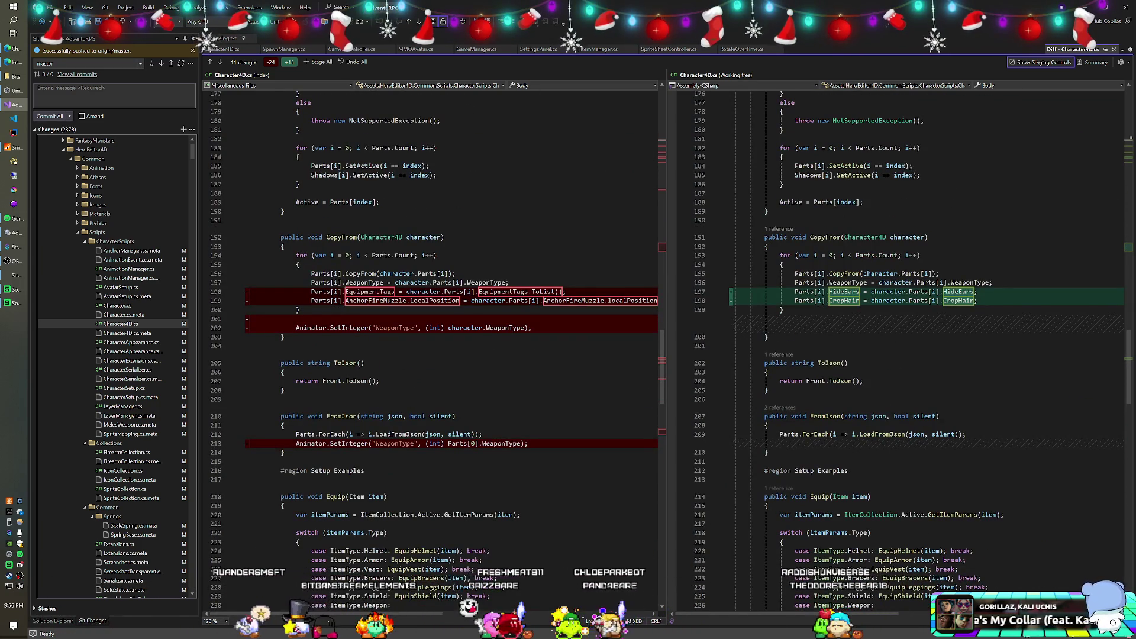
scroll(887, 355, "down", 16)
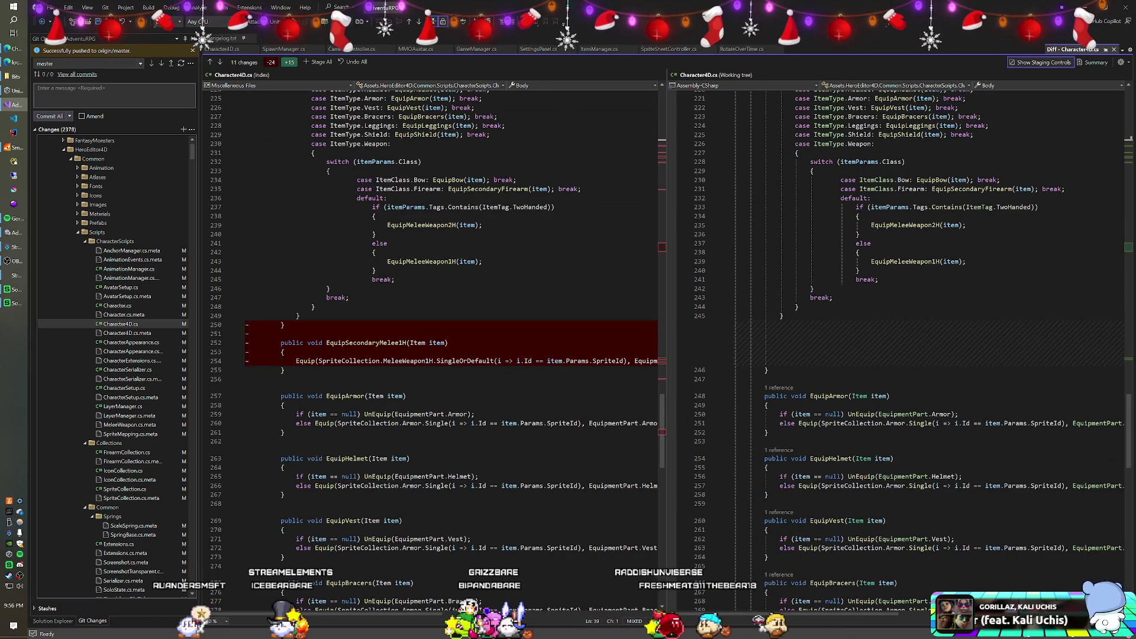
mouse_move(887, 343)
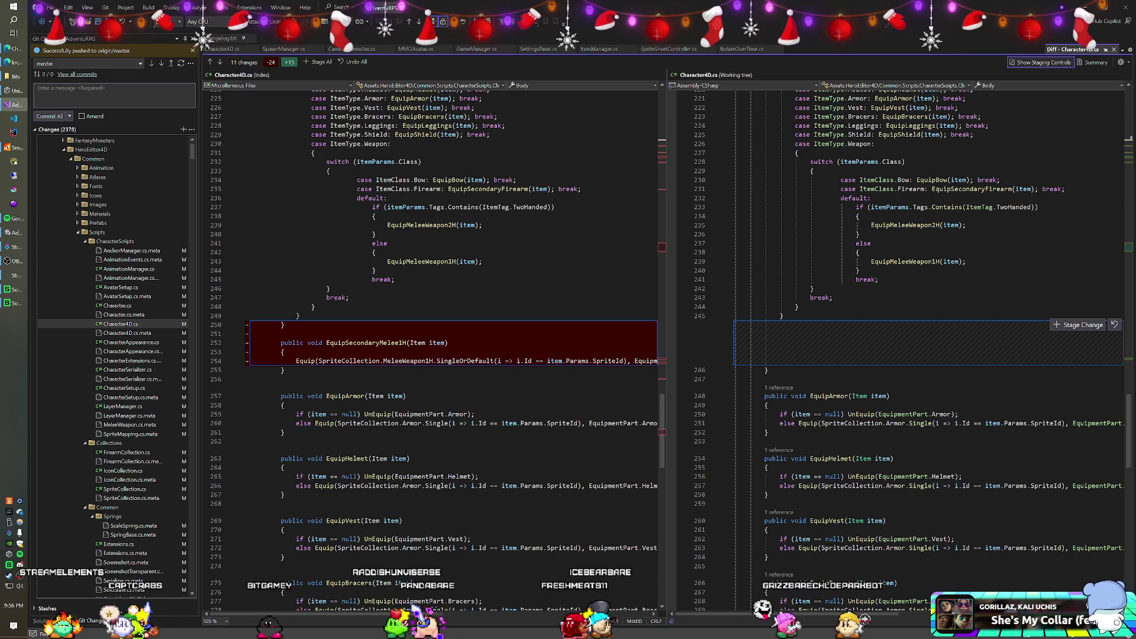
scroll(431, 349, "down", 4)
scroll(431, 349, "down", 18)
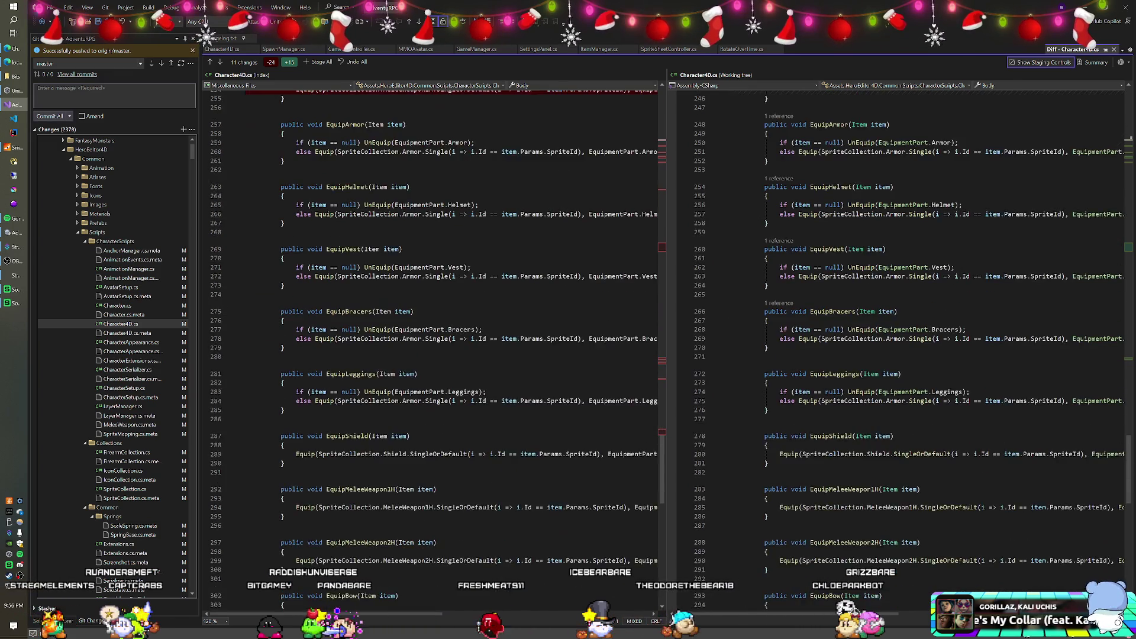
scroll(431, 349, "up", 20)
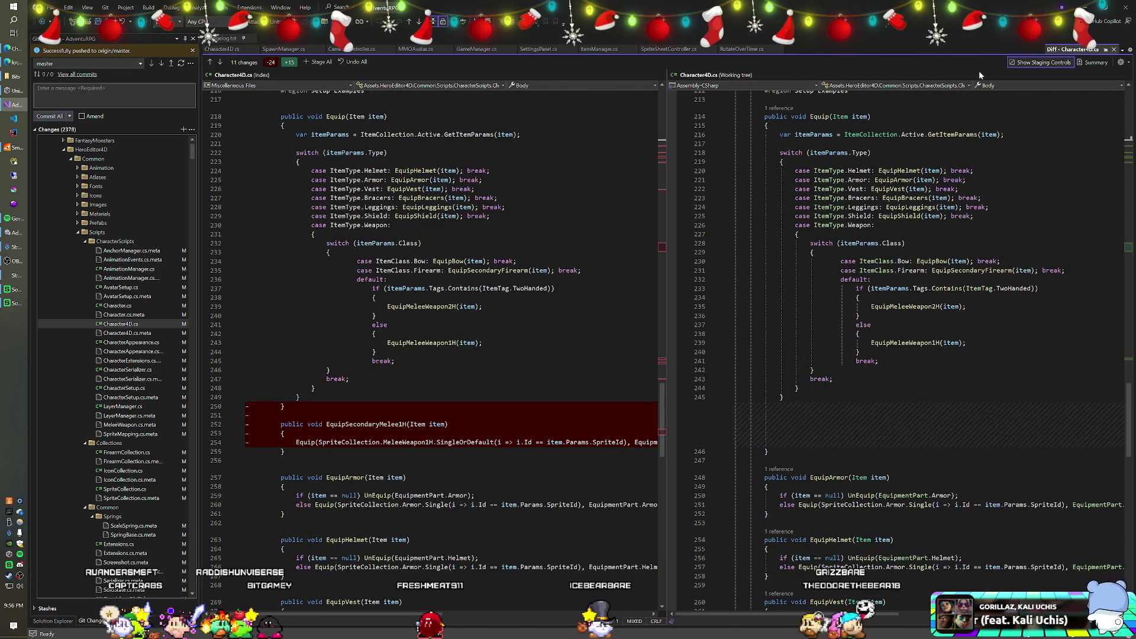
middle_click(1081, 50)
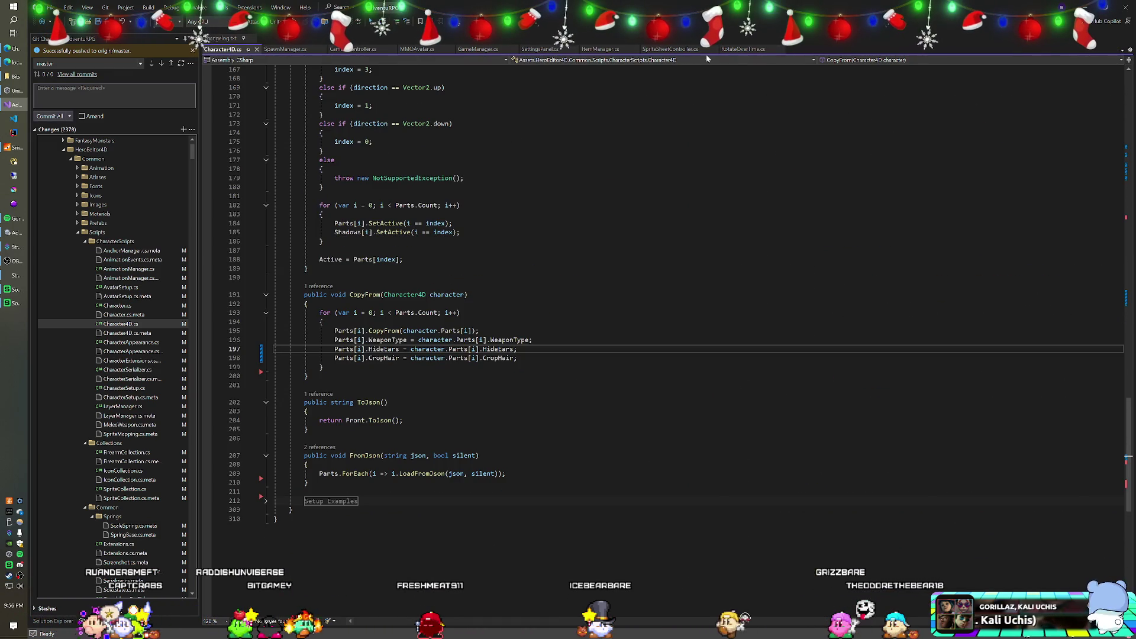
Switch to Unity, then return to Visual Studio with CharacterSerializer.cs open at LoadFromJson
left_click(14, 232)
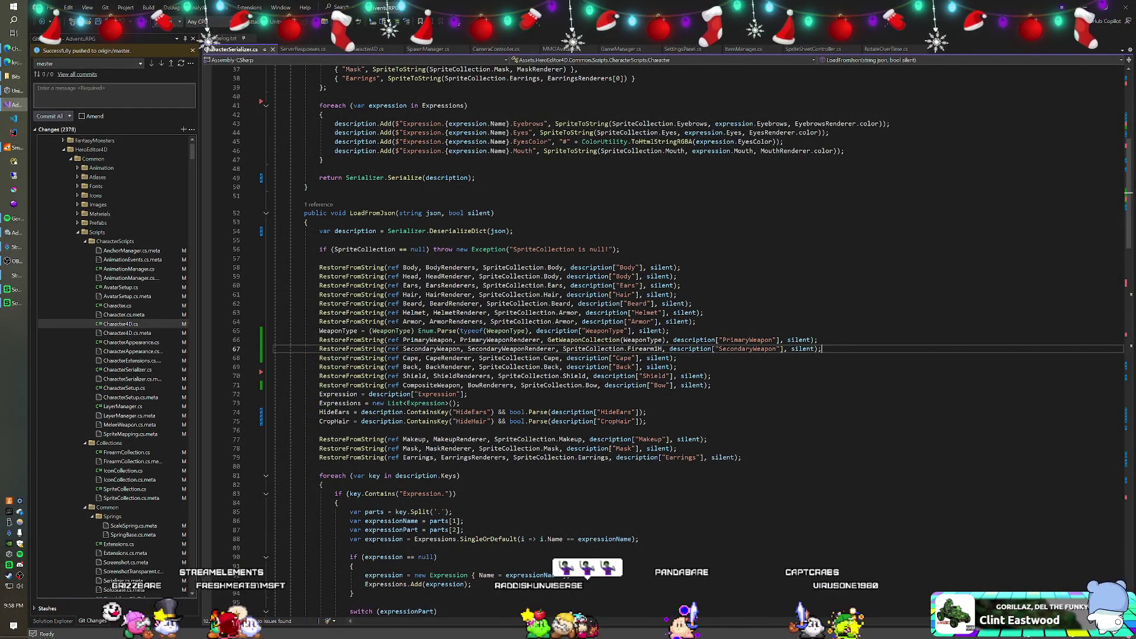
Check Quick Info for the types used on line 67's SecondaryWeapon assignment
mouse_move(349, 349)
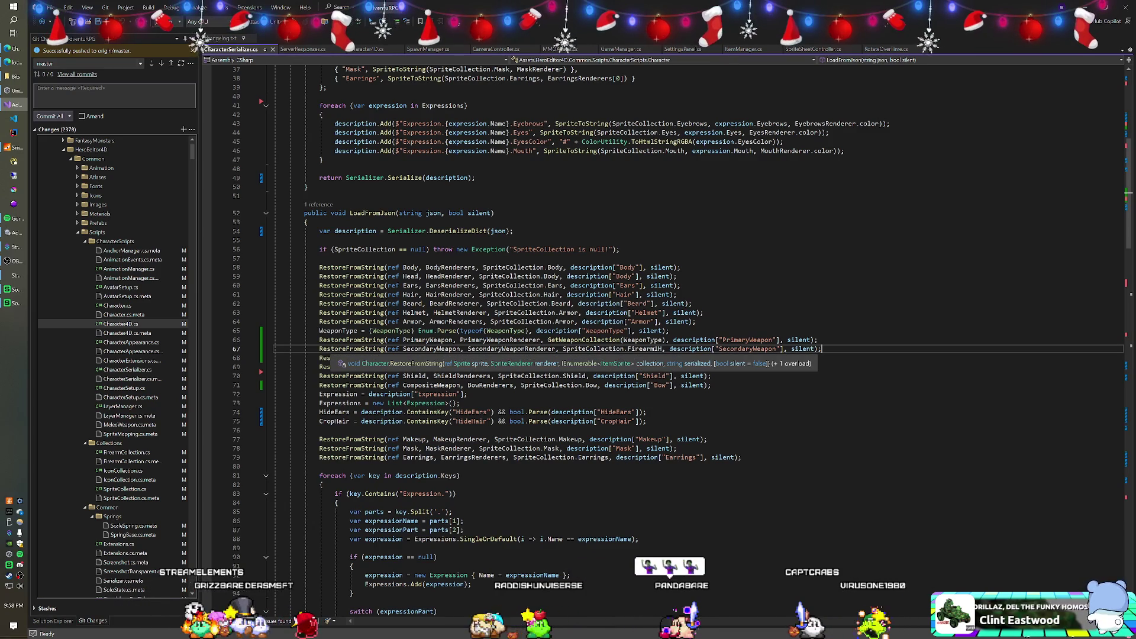
mouse_move(491, 350)
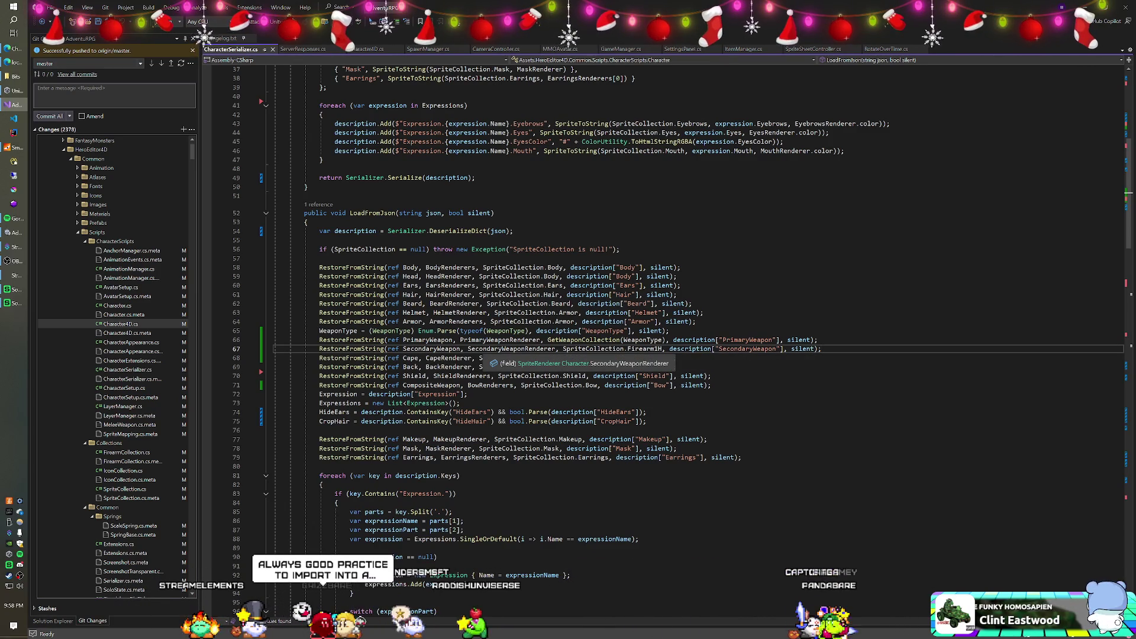
mouse_move(592, 349)
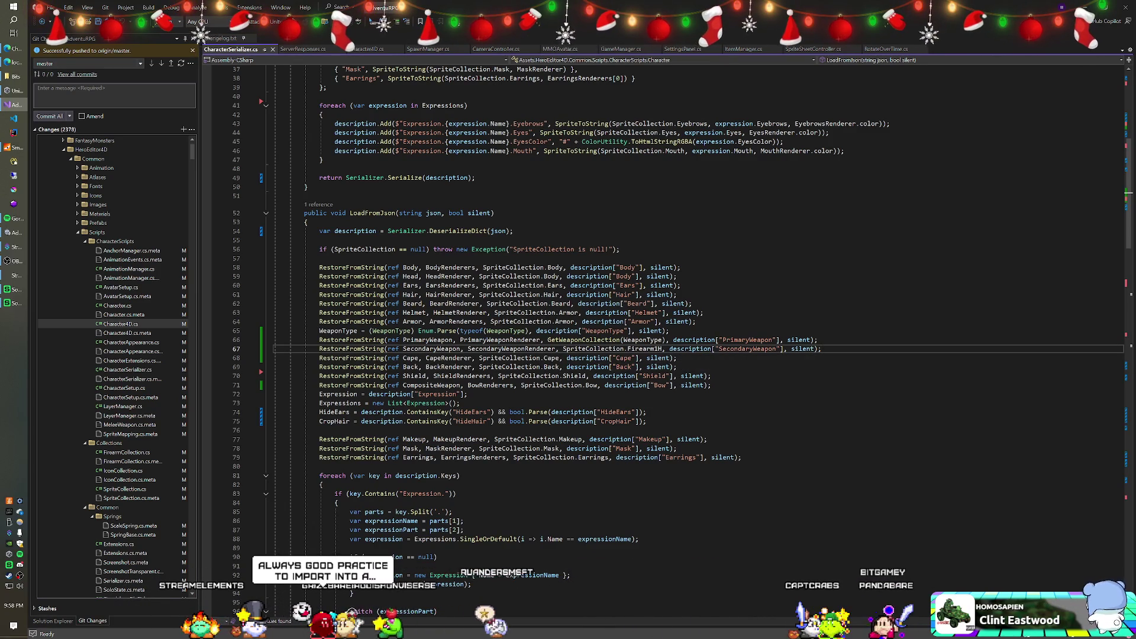
mouse_move(645, 350)
mouse_move(689, 349)
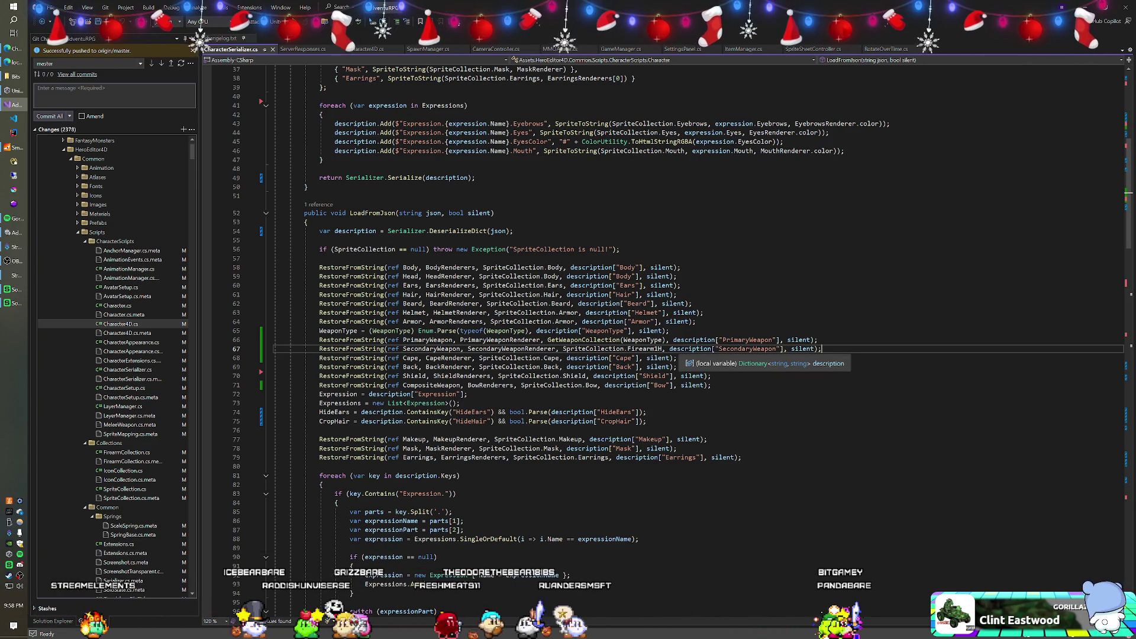
Dismiss the document tab menu and open the CharacterSerializer.cs diff from Git Changes
right_click(237, 51)
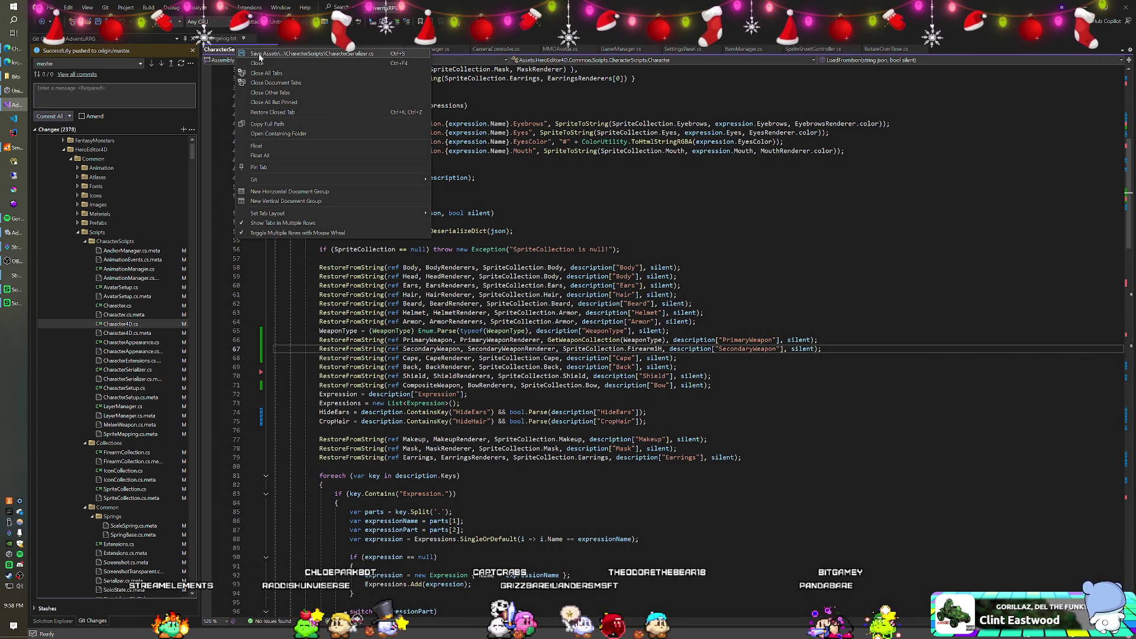
left_click(365, 304)
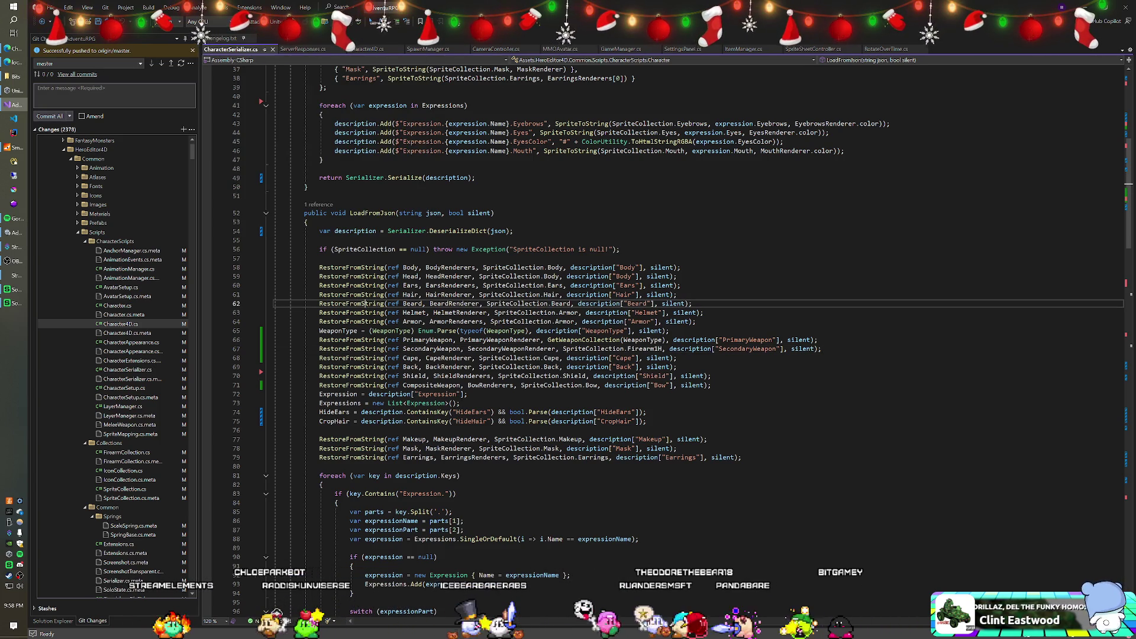
left_click(126, 370)
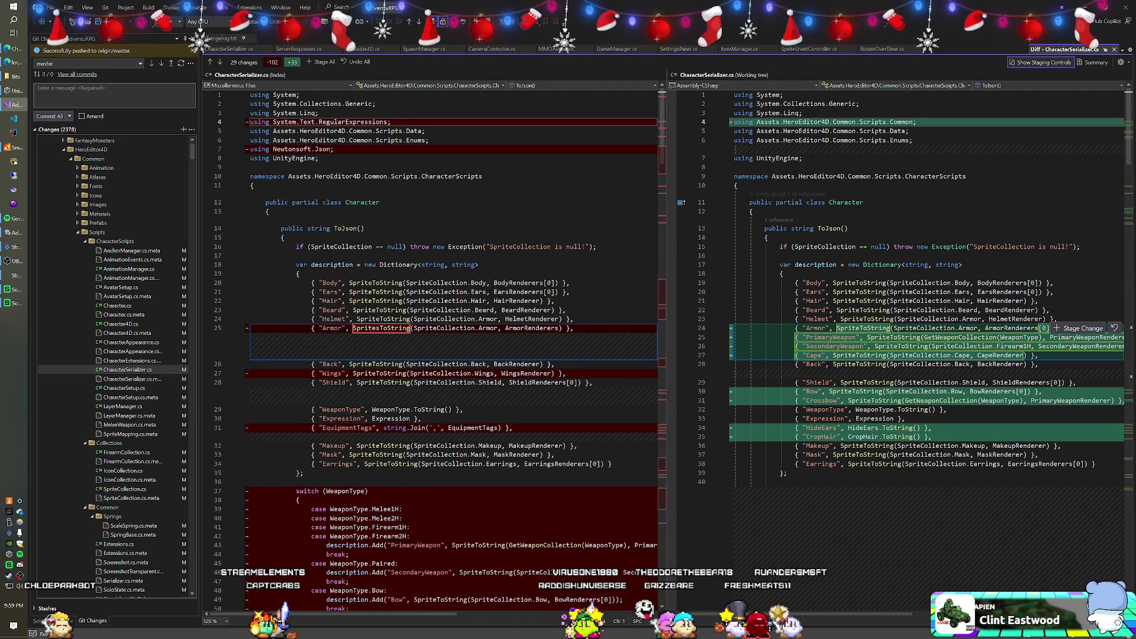
Scroll through the CharacterSerializer.cs ToJson and LoadFromJson hunks, including DeserializeDict and weapon restoration
scroll(887, 325, "down", 5)
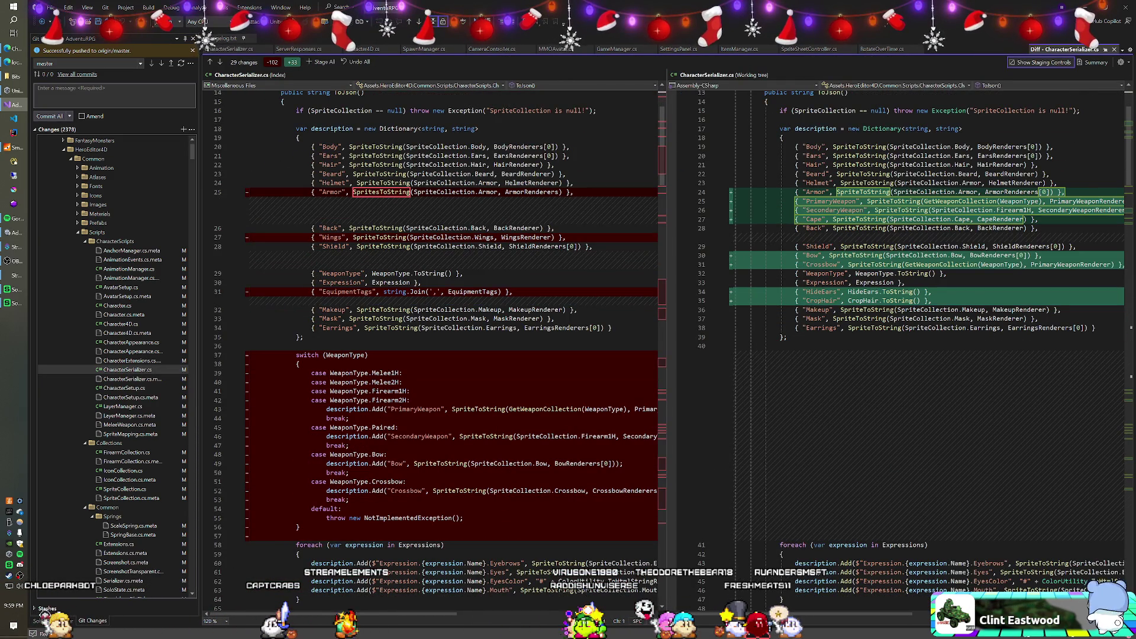
scroll(887, 355, "down", 9)
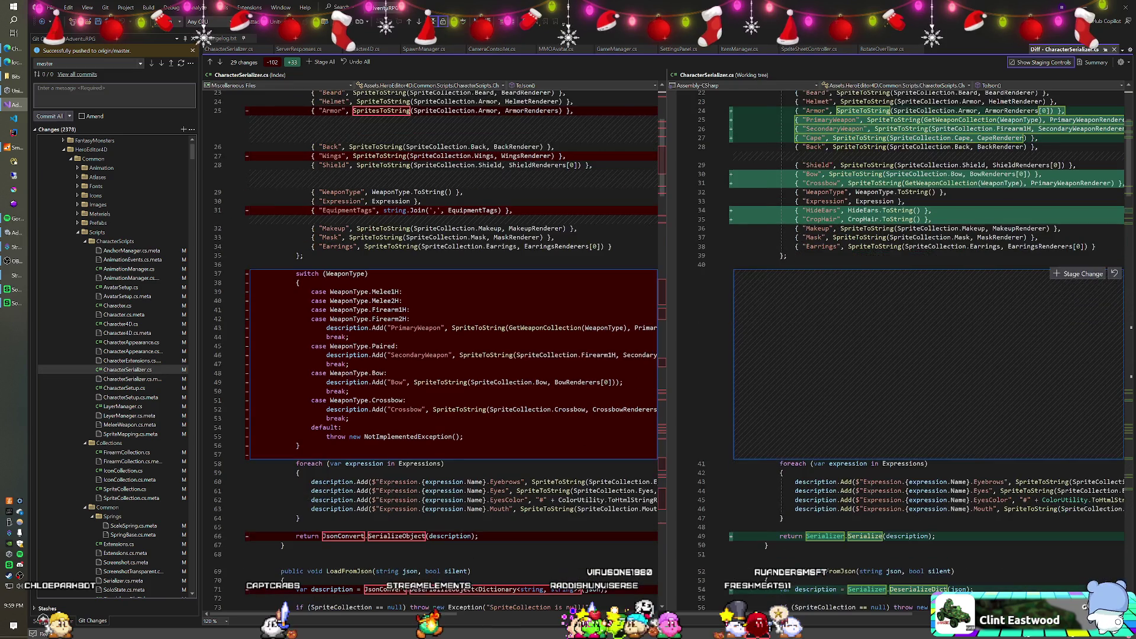
scroll(887, 355, "down", 3)
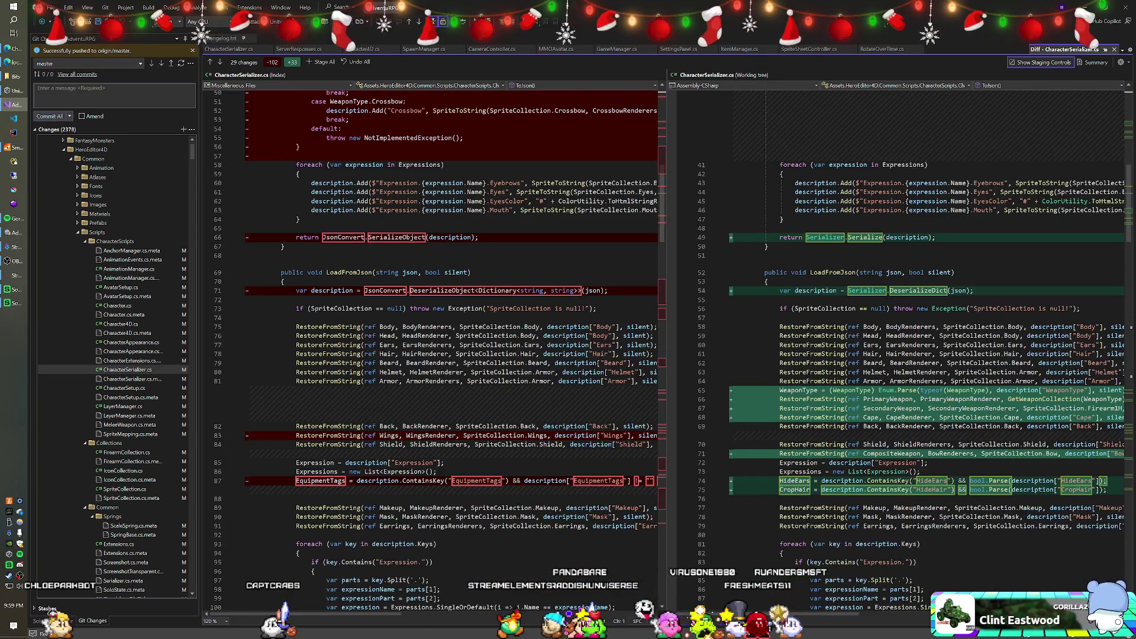
scroll(888, 331, "down", 4)
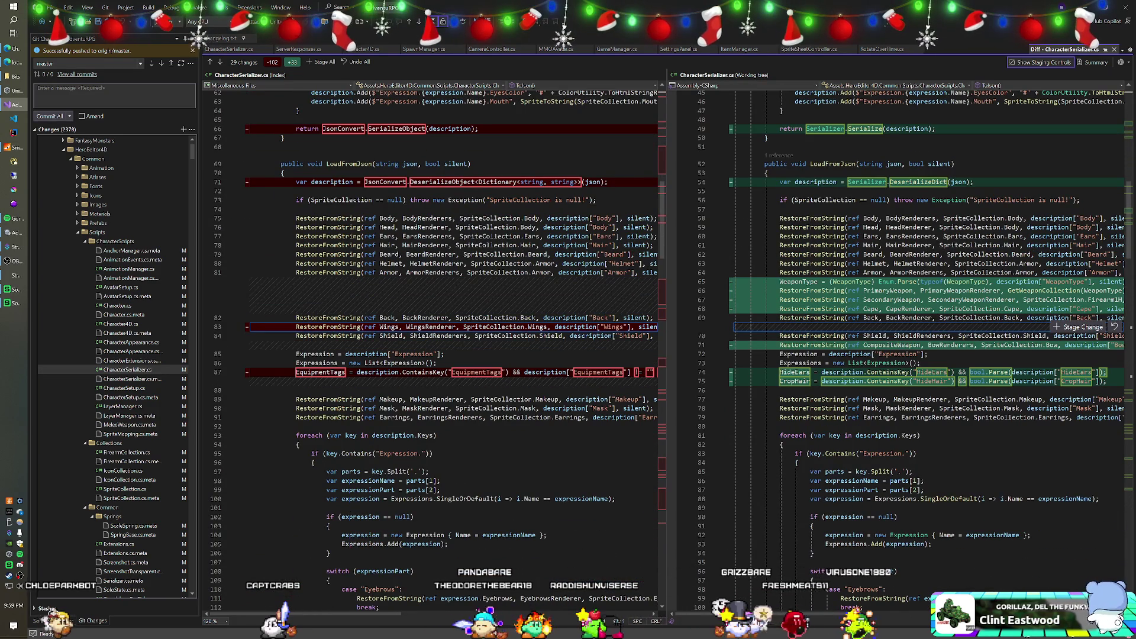
scroll(887, 331, "down", 4)
scroll(947, 307, "up", 2)
scroll(946, 308, "up", 3)
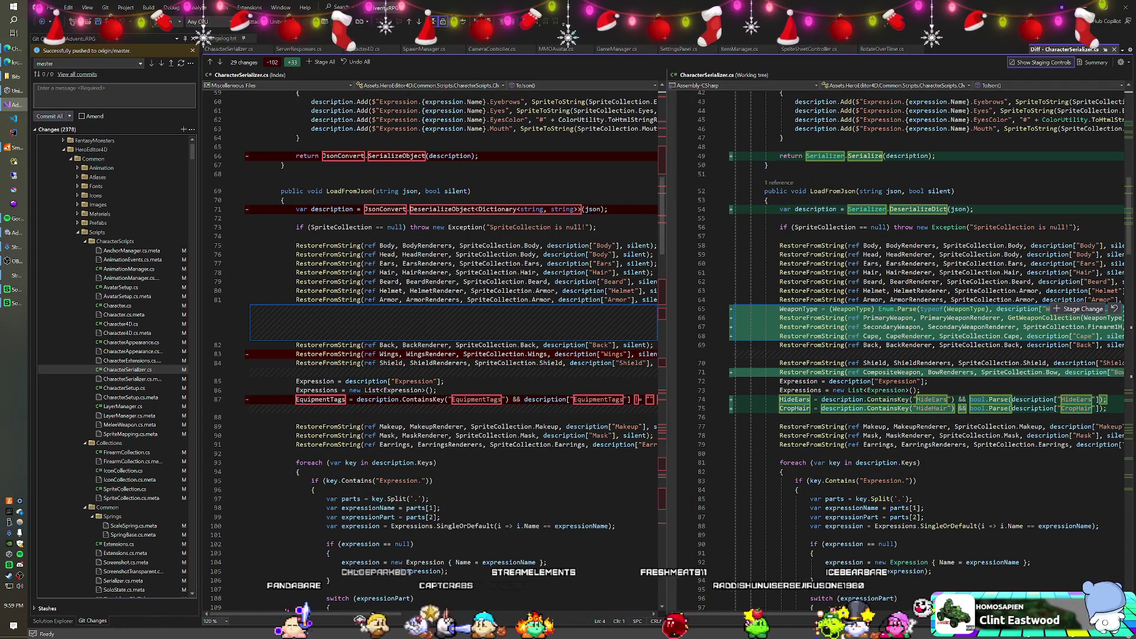
scroll(946, 319, "down", 3)
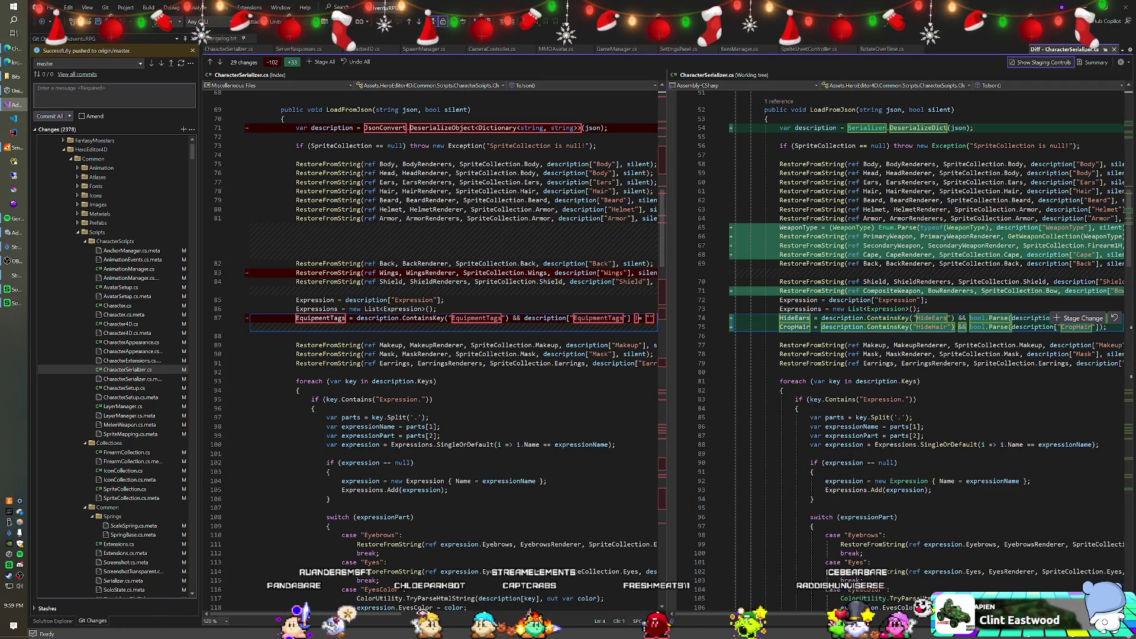
scroll(947, 320, "down", 3)
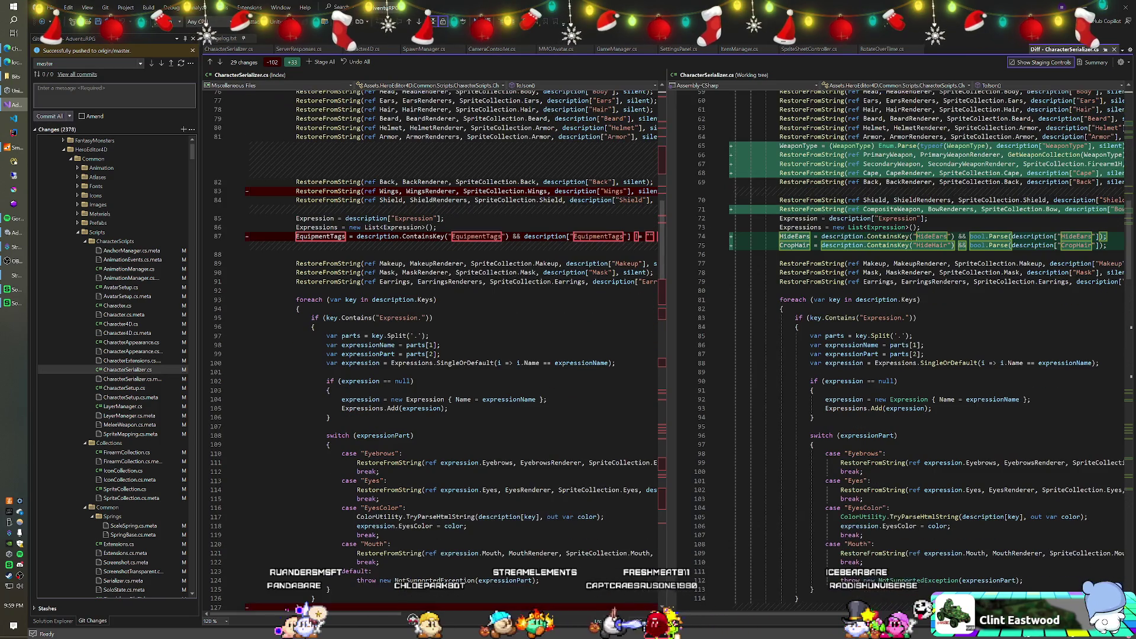
scroll(947, 320, "up", 7)
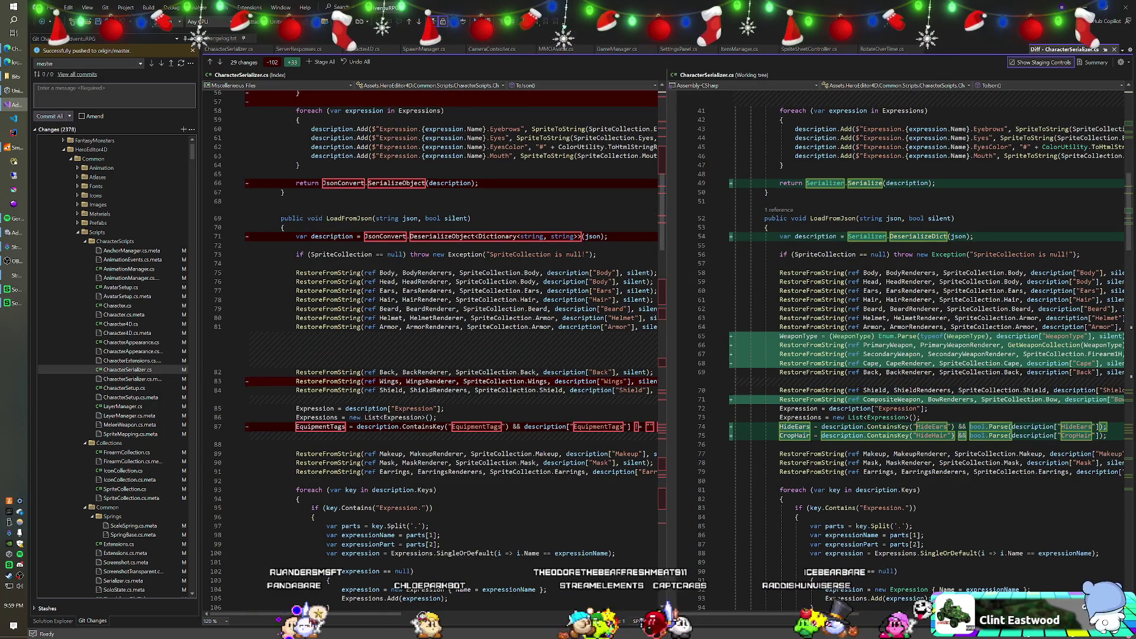